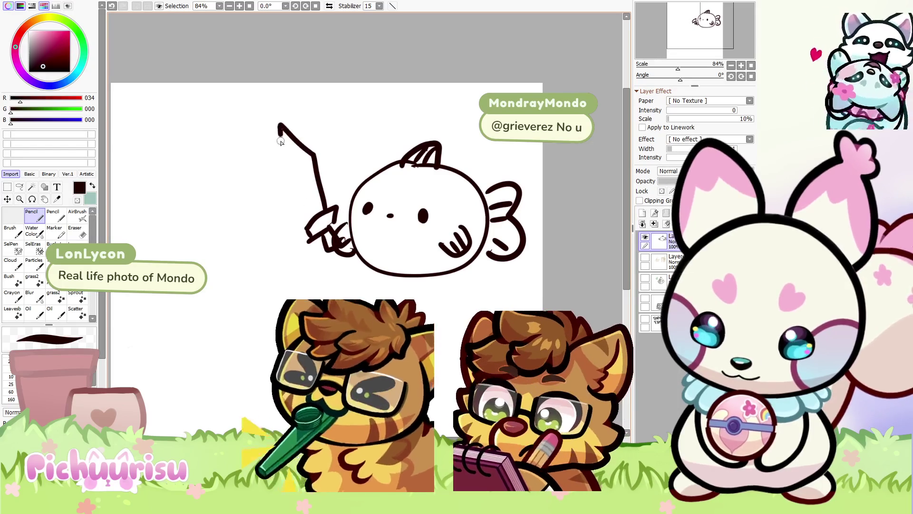
# Extend the stick into a pointed sword blade and touch up the fingers in white
pyautogui.moveTo(284, 166)
pyautogui.mouseDown()
pyautogui.moveTo(304, 157)
pyautogui.moveTo(320, 211)
pyautogui.mouseUp()
pyautogui.scroll(3, 345, 240)
pyautogui.keyDown('alt'); pyautogui.click(342, 246); pyautogui.keyUp('alt')
pyautogui.moveTo(342, 246)
pyautogui.mouseDown()
pyautogui.moveTo(345, 237)
pyautogui.moveTo(354, 266)
pyautogui.moveTo(376, 255)
pyautogui.mouseUp()
pyautogui.keyDown('alt'); pyautogui.click(351, 260); pyautogui.keyUp('alt')
# Move the drawing down and to the left on the canvas
pyautogui.scroll(-5, 279, 175)
pyautogui.scroll(-2, 280, 175)
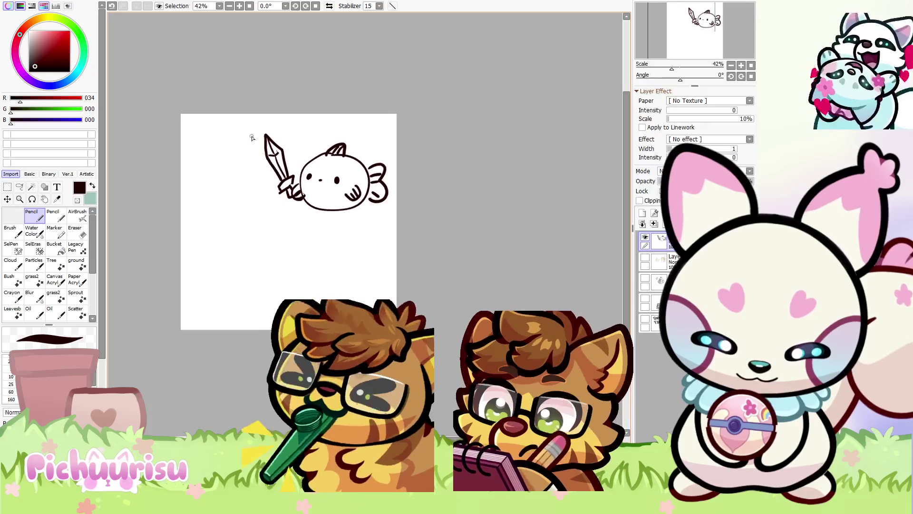
pyautogui.scroll(1, 250, 136)
pyautogui.moveTo(230, 189); pyautogui.dragTo(214, 213)
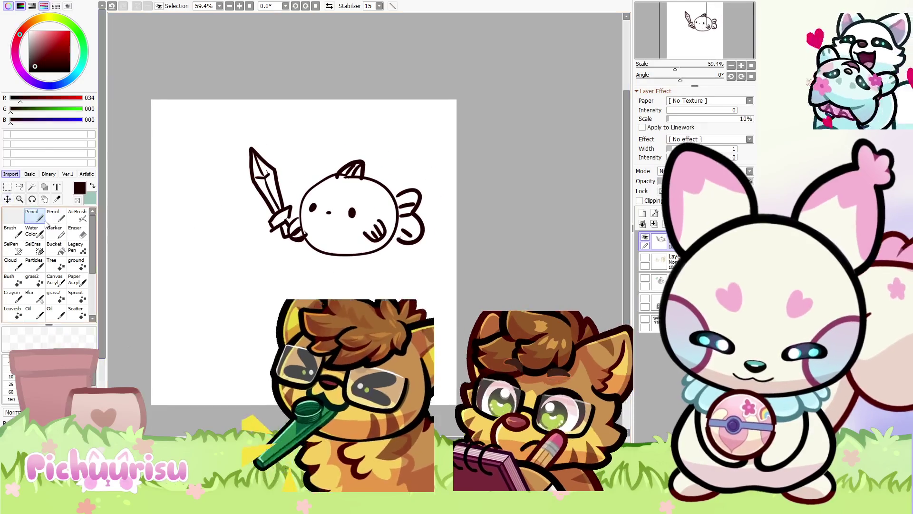
# Redraw the gripping hand with dark red strokes, swapping to white and back with E
pyautogui.scroll(7, 279, 235)
pyautogui.moveTo(269, 195)
pyautogui.mouseDown()
pyautogui.moveTo(307, 251)
pyautogui.moveTo(280, 209)
pyautogui.moveTo(287, 158)
pyautogui.mouseUp()
pyautogui.scroll(-4, 266, 209)
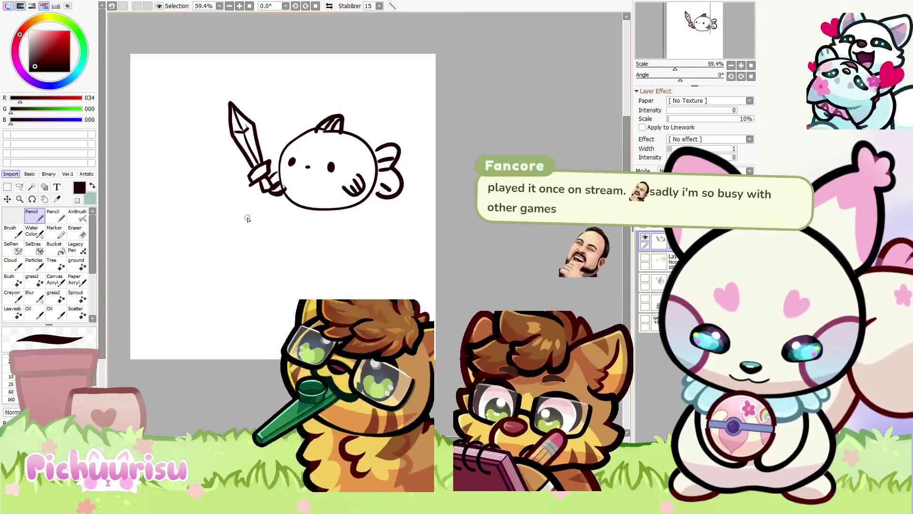
pyautogui.scroll(2, 267, 209)
pyautogui.press('e')
pyautogui.scroll(-4, 283, 209)
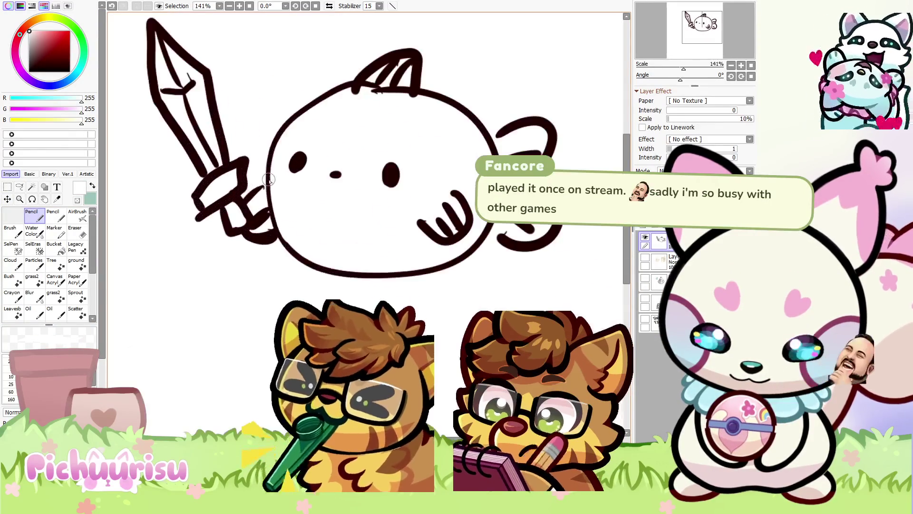
pyautogui.press('e')
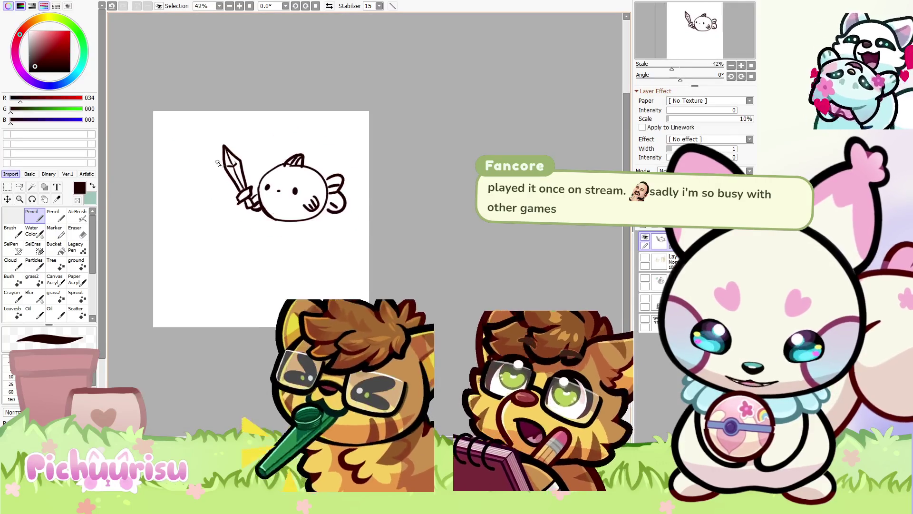
# Move the drawing down and to the right on the canvas
pyautogui.scroll(-1, 242, 196)
pyautogui.scroll(1, 243, 196)
pyautogui.moveTo(177, 186); pyautogui.dragTo(188, 212)
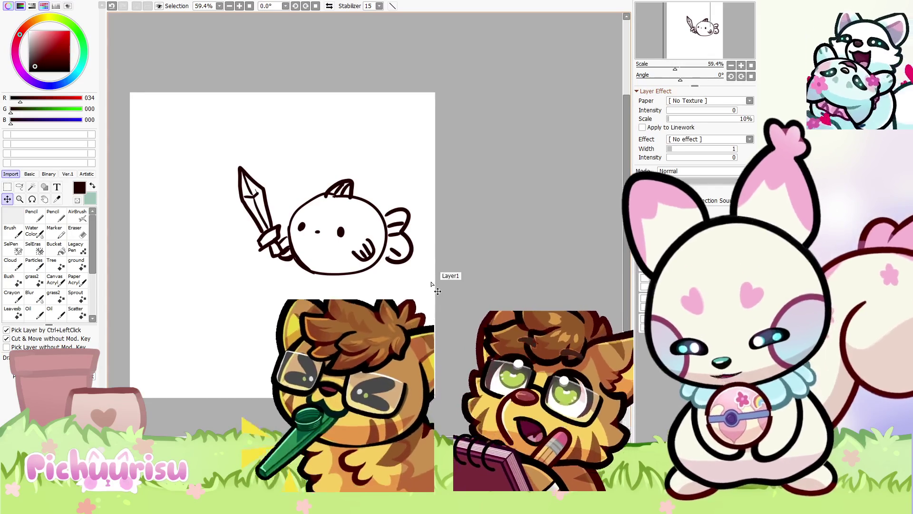
# Scale the sword-creature drawing down to about half size with Ctrl+T
pyautogui.hotkey('ctrl', 't')
pyautogui.moveTo(413, 275); pyautogui.dragTo(333, 224)
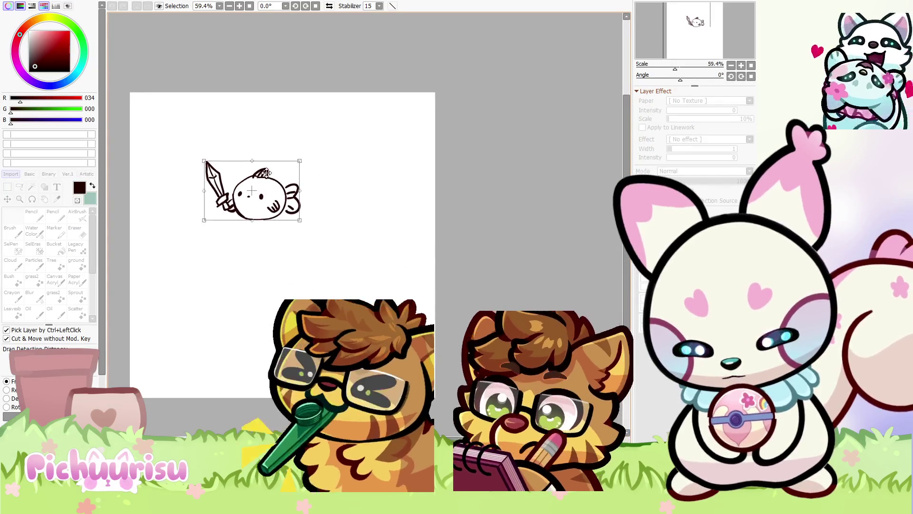
pyautogui.press('Return')
pyautogui.scroll(3, 321, 171)
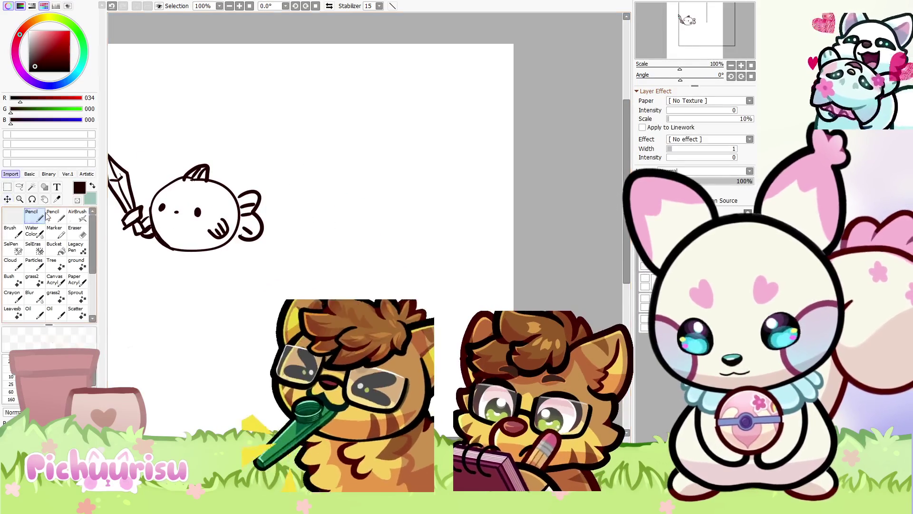
# Pencil a new round creature with arm, antenna curl, eyes, feet, mouth and ear
pyautogui.click(31, 214)
pyautogui.moveTo(383, 185)
pyautogui.mouseDown()
pyautogui.moveTo(440, 215)
pyautogui.moveTo(454, 199)
pyautogui.moveTo(480, 204)
pyautogui.moveTo(445, 236)
pyautogui.mouseUp()
pyautogui.scroll(1, 440, 216)
pyautogui.moveTo(307, 197)
pyautogui.mouseDown()
pyautogui.moveTo(305, 171)
pyautogui.moveTo(284, 207)
pyautogui.mouseUp()
pyautogui.moveTo(333, 191); pyautogui.dragTo(423, 203)
pyautogui.scroll(-1, 364, 200)
pyautogui.moveTo(407, 272)
pyautogui.mouseDown()
pyautogui.moveTo(347, 270)
pyautogui.moveTo(373, 285)
pyautogui.mouseUp()
pyautogui.moveTo(369, 200); pyautogui.dragTo(397, 170)
pyautogui.scroll(-3, 397, 161)
# Draw a banner with a short left edge, top line, zigzag right end and bottom line
pyautogui.moveTo(295, 239); pyautogui.dragTo(293, 254)
pyautogui.moveTo(299, 235); pyautogui.dragTo(390, 234)
pyautogui.moveTo(414, 238); pyautogui.dragTo(429, 260)
pyautogui.moveTo(301, 260); pyautogui.dragTo(431, 272)
# Add radiating lines and short dashes around the new creature for emphasis
pyautogui.moveTo(330, 131); pyautogui.dragTo(339, 153)
pyautogui.moveTo(302, 143); pyautogui.dragTo(318, 159)
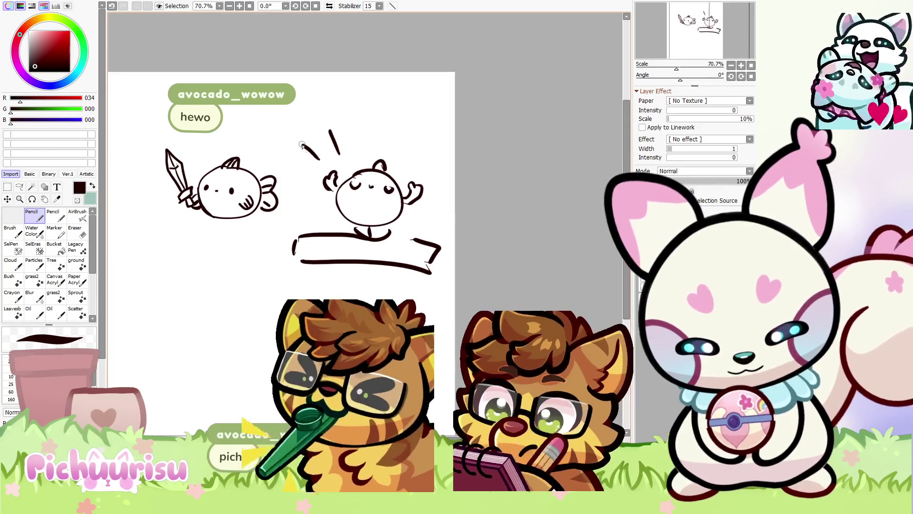
pyautogui.moveTo(299, 206); pyautogui.dragTo(311, 205)
pyautogui.moveTo(414, 160); pyautogui.dragTo(434, 140)
pyautogui.moveTo(434, 215); pyautogui.dragTo(447, 216)
pyautogui.moveTo(396, 138)
pyautogui.mouseDown()
pyautogui.moveTo(395, 122)
pyautogui.moveTo(307, 114)
pyautogui.mouseUp()
pyautogui.scroll(-1, 425, 128)
pyautogui.scroll(1, 425, 128)
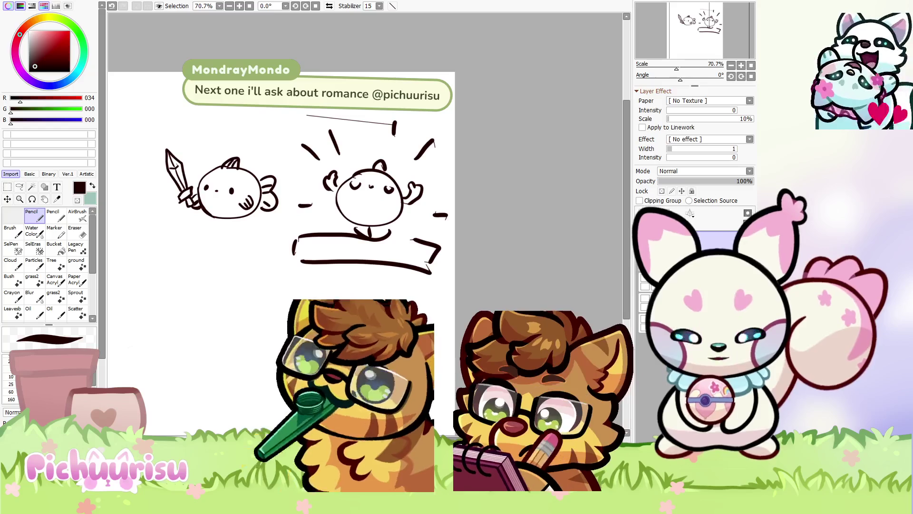
# Clear every stroke from the layer with Delete
pyautogui.press('Delete')
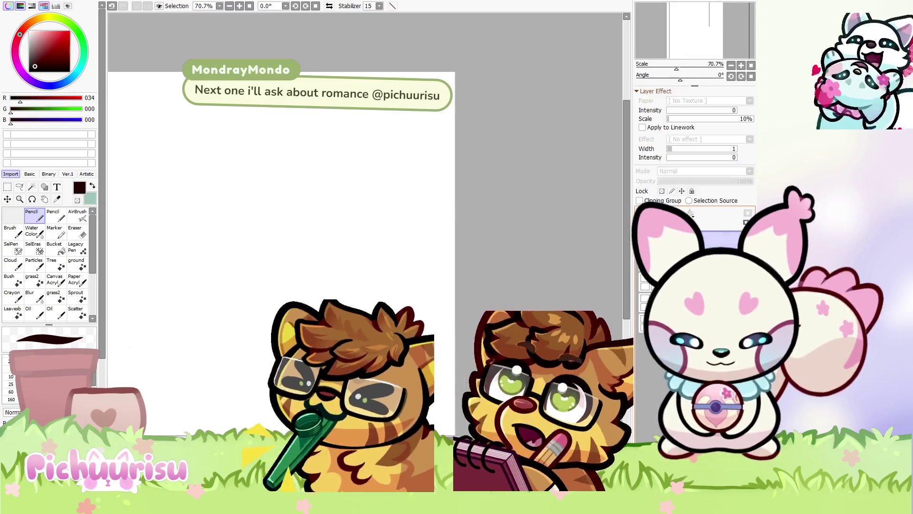
# Sketch a head curve, eye dot and top arch, then undo the extra head strokes
pyautogui.moveTo(234, 184)
pyautogui.mouseDown()
pyautogui.moveTo(199, 216)
pyautogui.moveTo(270, 244)
pyautogui.mouseUp()
pyautogui.moveTo(253, 209)
pyautogui.mouseDown()
pyautogui.moveTo(254, 221)
pyautogui.moveTo(253, 212)
pyautogui.mouseUp()
pyautogui.moveTo(284, 178)
pyautogui.mouseDown()
pyautogui.moveTo(234, 159)
pyautogui.moveTo(233, 173)
pyautogui.moveTo(268, 190)
pyautogui.moveTo(276, 235)
pyautogui.moveTo(301, 217)
pyautogui.mouseUp()
pyautogui.moveTo(224, 178); pyautogui.dragTo(200, 203)
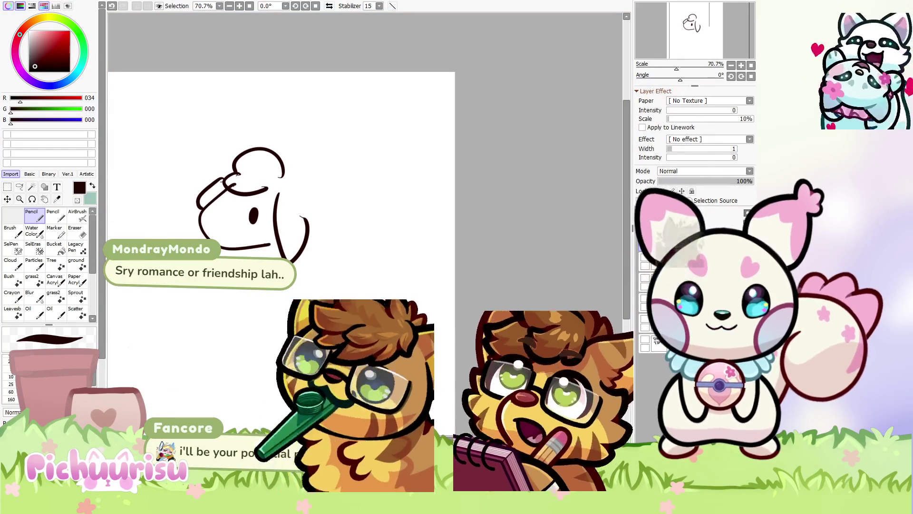
pyautogui.hotkey('ctrl', 'z')
pyautogui.hotkey('ctrl', 'z')
pyautogui.hotkey('ctrl', 'z')
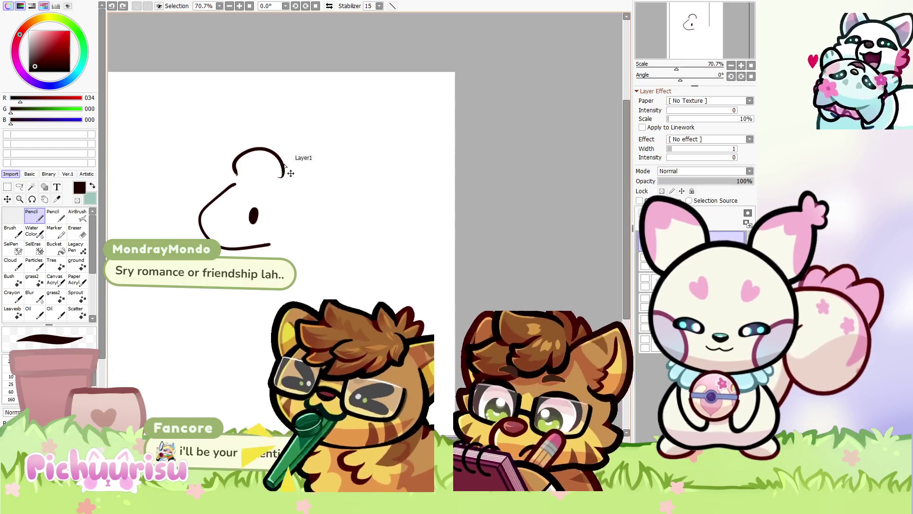
# Redraw the curly head top and round ear, and add the L-shaped jaw line
pyautogui.moveTo(285, 170)
pyautogui.mouseDown()
pyautogui.moveTo(240, 154)
pyautogui.moveTo(248, 190)
pyautogui.moveTo(271, 219)
pyautogui.moveTo(303, 207)
pyautogui.mouseUp()
pyautogui.moveTo(223, 181); pyautogui.dragTo(208, 200)
pyautogui.moveTo(251, 248)
pyautogui.mouseDown()
pyautogui.moveTo(254, 272)
pyautogui.moveTo(290, 272)
pyautogui.moveTo(284, 260)
pyautogui.mouseUp()
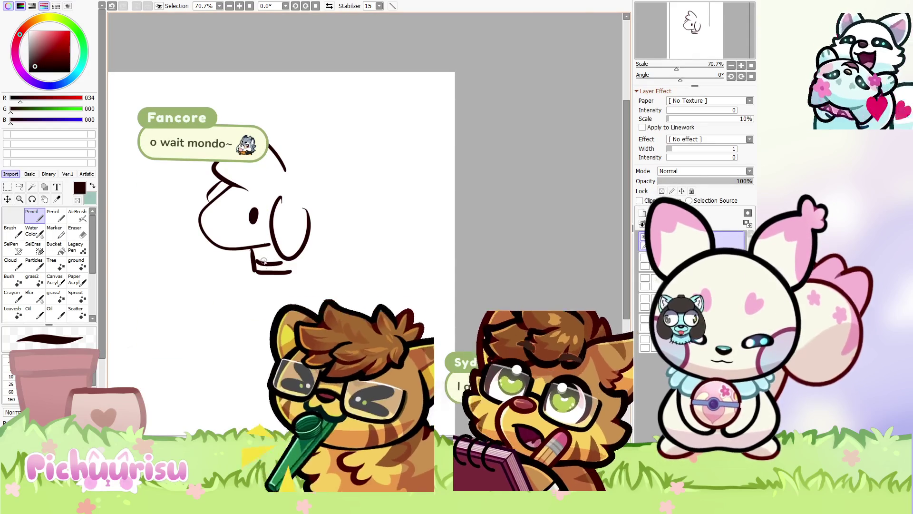
pyautogui.scroll(3, 264, 265)
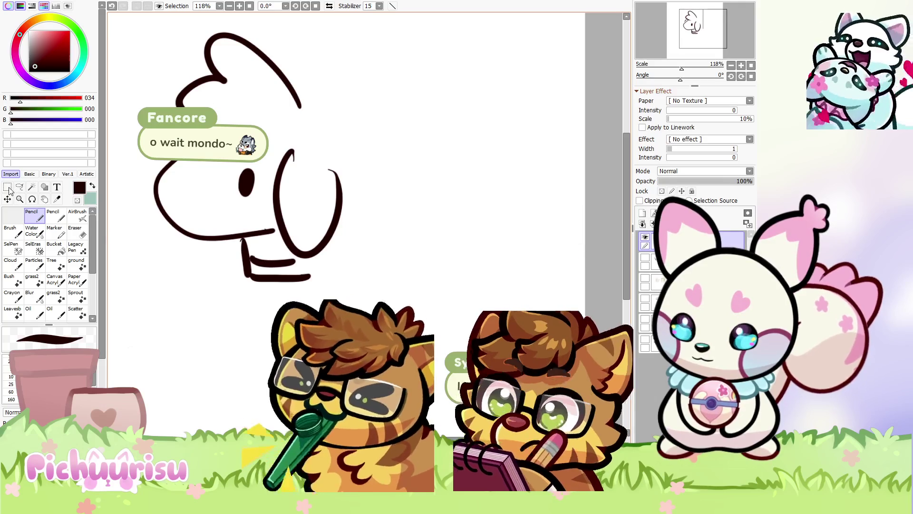
# Recentre the drawing and draw teeth ticks along the jaw
pyautogui.scroll(-4, 268, 289)
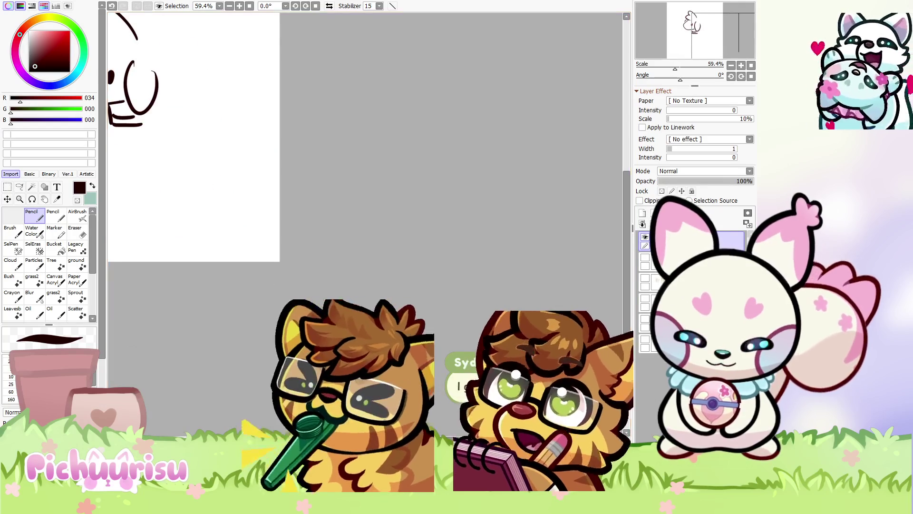
pyautogui.moveTo(157, 143)
pyautogui.mouseDown()
pyautogui.moveTo(292, 194)
pyautogui.moveTo(257, 227)
pyautogui.mouseUp()
pyautogui.scroll(2, 292, 194)
pyautogui.scroll(2, 292, 194)
pyautogui.moveTo(278, 208)
pyautogui.mouseDown()
pyautogui.moveTo(281, 225)
pyautogui.moveTo(315, 219)
pyautogui.moveTo(336, 245)
pyautogui.moveTo(253, 294)
pyautogui.moveTo(270, 328)
pyautogui.mouseUp()
# Draw the legs, a left back leg, and extend the right body line downward
pyautogui.scroll(-2, 301, 216)
pyautogui.scroll(-1, 315, 219)
pyautogui.moveTo(264, 248)
pyautogui.mouseDown()
pyautogui.moveTo(259, 285)
pyautogui.moveTo(287, 305)
pyautogui.mouseUp()
pyautogui.moveTo(252, 279)
pyautogui.mouseDown()
pyautogui.moveTo(211, 321)
pyautogui.moveTo(244, 324)
pyautogui.mouseUp()
pyautogui.moveTo(333, 242); pyautogui.dragTo(347, 300)
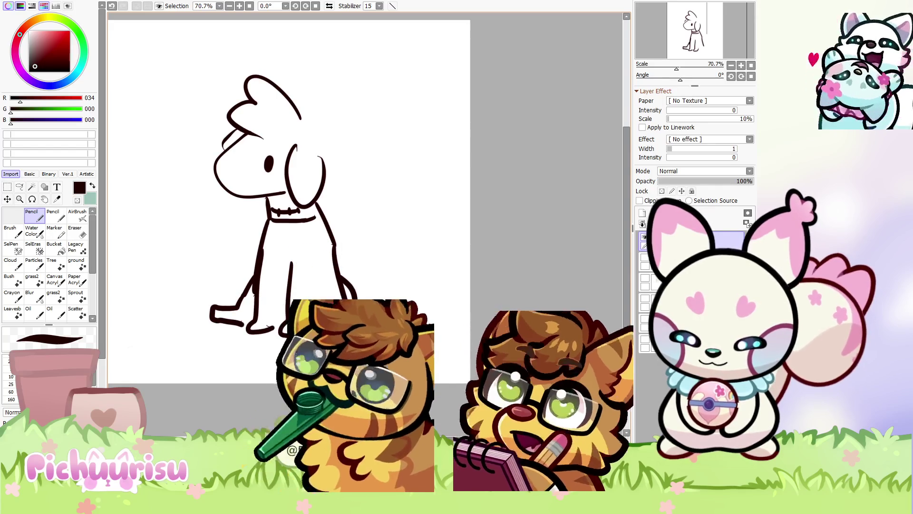
# Add a curly tail, back-leg lines, ear lines and hair strands on the head
pyautogui.scroll(-1, 314, 262)
pyautogui.moveTo(312, 274)
pyautogui.mouseDown()
pyautogui.moveTo(351, 266)
pyautogui.moveTo(333, 293)
pyautogui.mouseUp()
pyautogui.moveTo(293, 262); pyautogui.dragTo(280, 289)
pyautogui.moveTo(278, 251)
pyautogui.mouseDown()
pyautogui.moveTo(271, 273)
pyautogui.moveTo(292, 323)
pyautogui.mouseUp()
pyautogui.moveTo(272, 232)
pyautogui.mouseDown()
pyautogui.moveTo(291, 215)
pyautogui.moveTo(296, 267)
pyautogui.moveTo(280, 272)
pyautogui.mouseUp()
pyautogui.moveTo(228, 224); pyautogui.dragTo(212, 234)
pyautogui.scroll(-2, 476, 207)
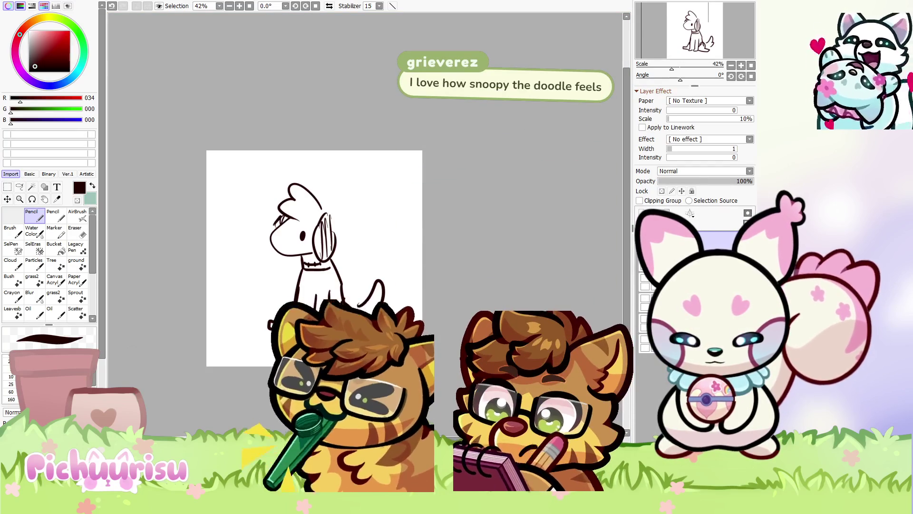
# Move the dog drawing up and to the right with the Move tool and Ctrl+T
pyautogui.scroll(1, 289, 286)
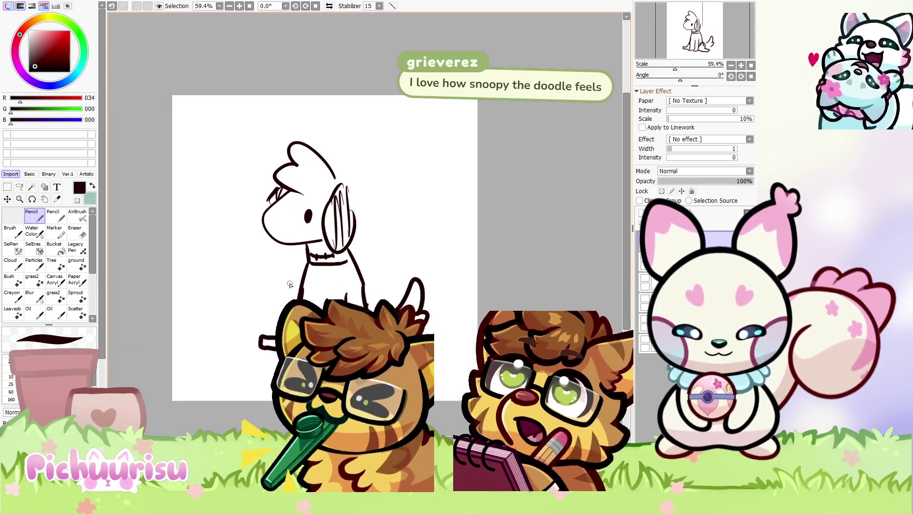
pyautogui.click(7, 200)
pyautogui.scroll(-1, 333, 253)
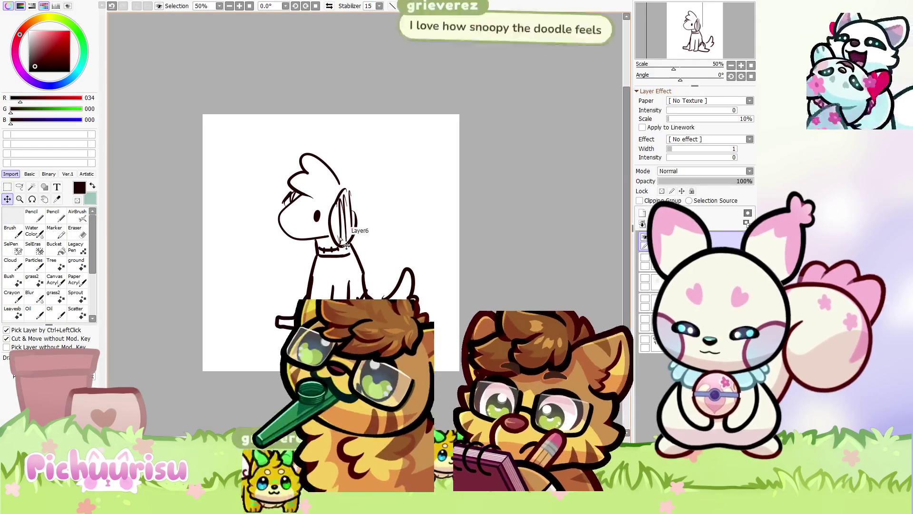
pyautogui.hotkey('ctrl', 't')
pyautogui.moveTo(341, 265); pyautogui.dragTo(387, 236)
pyautogui.press('Return')
pyautogui.scroll(1, 387, 240)
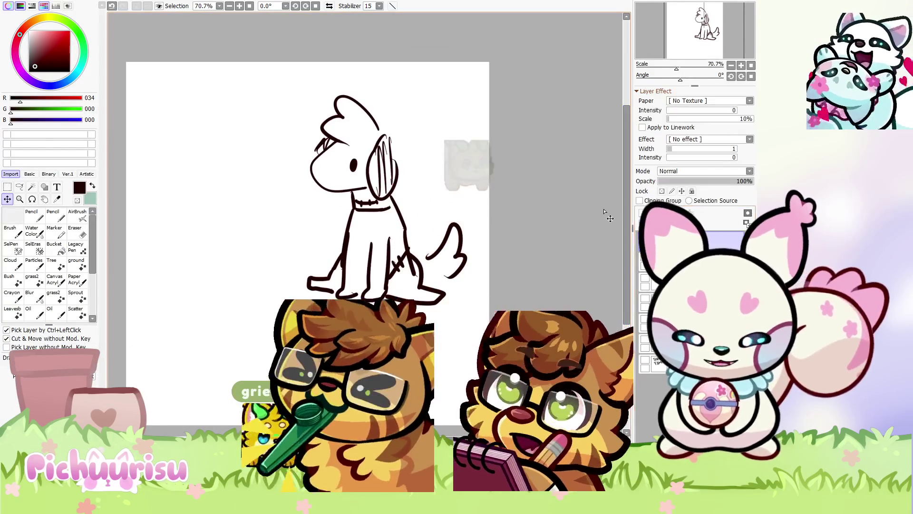
# Pick a muted red and draw filled hearts left of the dog and beside its head
pyautogui.keyDown('alt'); pyautogui.click(401, 207); pyautogui.keyUp('alt')
pyautogui.press('n')
pyautogui.moveTo(294, 225)
pyautogui.mouseDown()
pyautogui.moveTo(286, 241)
pyautogui.moveTo(296, 227)
pyautogui.mouseUp()
pyautogui.moveTo(280, 159)
pyautogui.mouseDown()
pyautogui.moveTo(291, 167)
pyautogui.moveTo(281, 152)
pyautogui.mouseUp()
pyautogui.moveTo(430, 195)
pyautogui.mouseDown()
pyautogui.moveTo(442, 211)
pyautogui.moveTo(435, 202)
pyautogui.mouseUp()
# Add small hearts by the tail and front leg, then paint out the collar's lower line in white
pyautogui.moveTo(421, 261); pyautogui.dragTo(423, 272)
pyautogui.moveTo(303, 266)
pyautogui.mouseDown()
pyautogui.moveTo(297, 275)
pyautogui.moveTo(308, 263)
pyautogui.mouseUp()
pyautogui.hotkey('ctrl', 'z')
pyautogui.hotkey('ctrl', 'z')
pyautogui.hotkey('ctrl', 'z')
pyautogui.moveTo(469, 271); pyautogui.dragTo(464, 284)
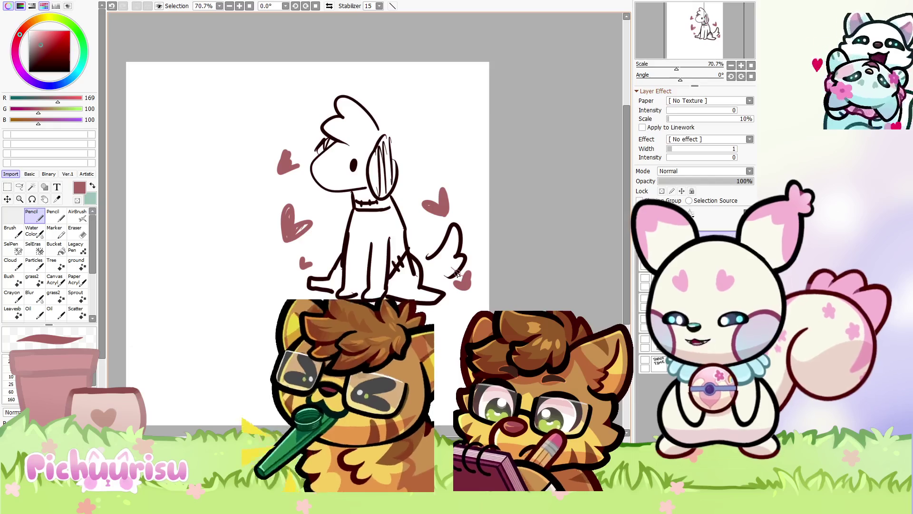
pyautogui.rightClick(386, 213)
pyautogui.moveTo(396, 204); pyautogui.dragTo(357, 212)
# Switch back to dark red and redraw the neck, right body line and collar strokes
pyautogui.scroll(3, 357, 212)
pyautogui.rightClick(355, 209)
pyautogui.moveTo(356, 180); pyautogui.dragTo(340, 268)
pyautogui.scroll(-2, 385, 214)
pyautogui.moveTo(383, 199); pyautogui.dragTo(405, 252)
pyautogui.moveTo(367, 213)
pyautogui.mouseDown()
pyautogui.moveTo(389, 204)
pyautogui.moveTo(371, 213)
pyautogui.mouseUp()
# Add hatching strokes on the head tuft
pyautogui.scroll(-3, 370, 214)
pyautogui.scroll(2, 357, 190)
pyautogui.moveTo(364, 155); pyautogui.dragTo(356, 164)
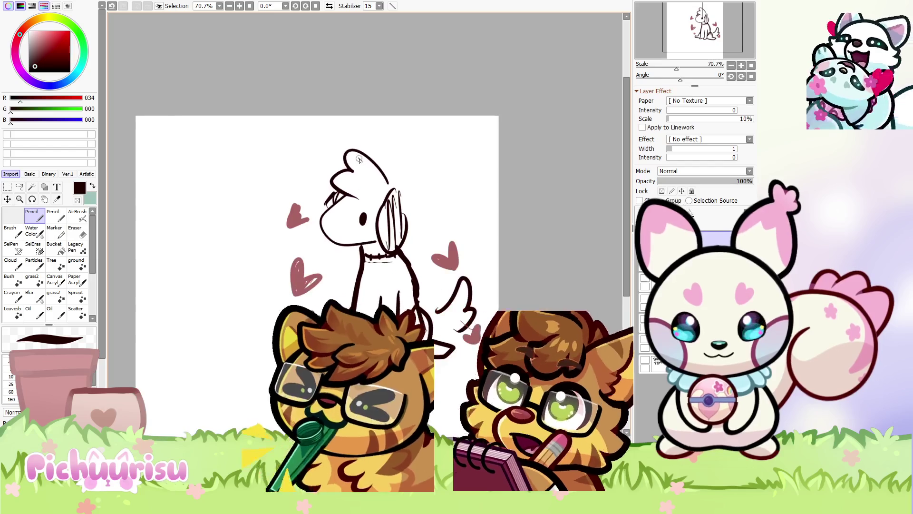
pyautogui.moveTo(360, 200); pyautogui.dragTo(331, 187)
# Add stitch marks across the dog's lower body
pyautogui.scroll(-3, 331, 186)
pyautogui.scroll(4, 329, 199)
pyautogui.scroll(-4, 326, 223)
pyautogui.scroll(3, 322, 251)
pyautogui.moveTo(322, 252); pyautogui.dragTo(367, 246)
pyautogui.scroll(1, 333, 247)
pyautogui.scroll(-2, 330, 221)
pyautogui.scroll(-1, 330, 222)
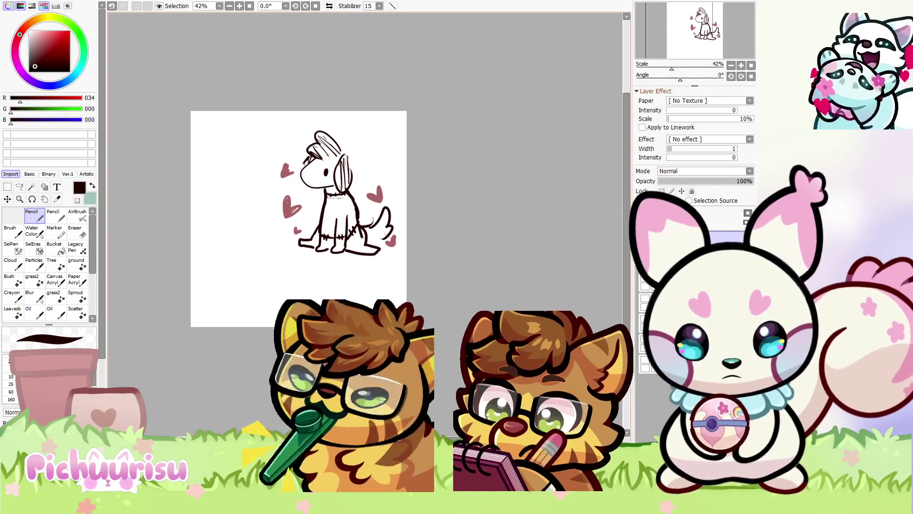
# Scroll down to show the dog's legs and paws, and erase the hearts around the sketch
pyautogui.scroll(8, 346, 220)
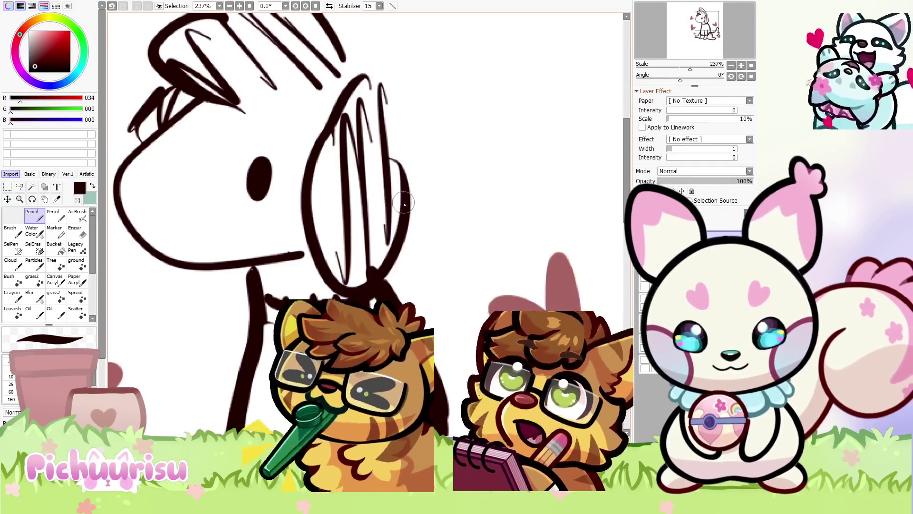
pyautogui.scroll(-3, 402, 224)
pyautogui.scroll(3, 401, 233)
pyautogui.scroll(-3, 401, 239)
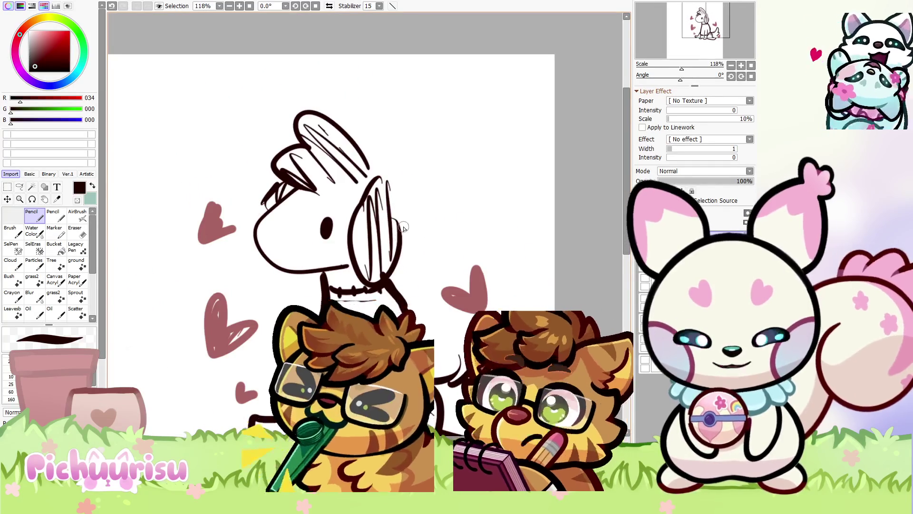
pyautogui.scroll(-2, 405, 228)
pyautogui.scroll(3, 405, 229)
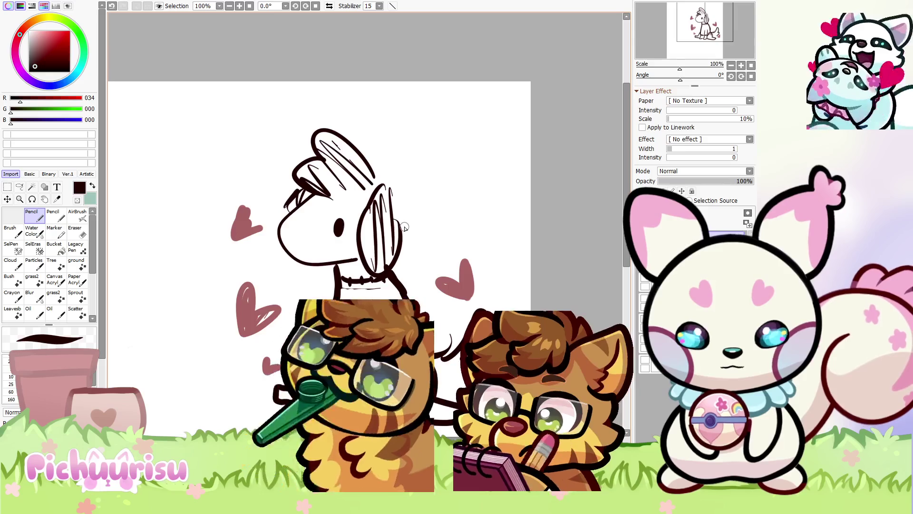
pyautogui.scroll(-2, 405, 228)
pyautogui.scroll(1, 405, 228)
pyautogui.scroll(-2, 405, 228)
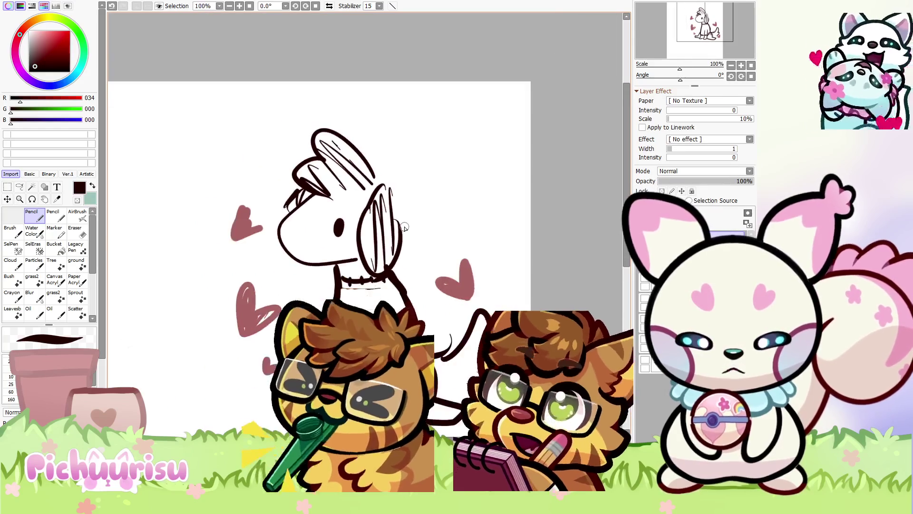
pyautogui.scroll(1, 405, 229)
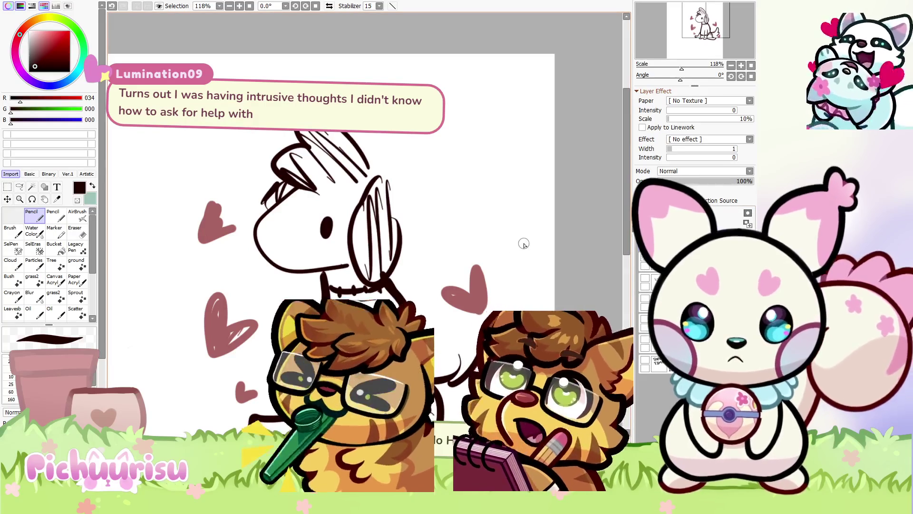
pyautogui.scroll(-2, 577, 233)
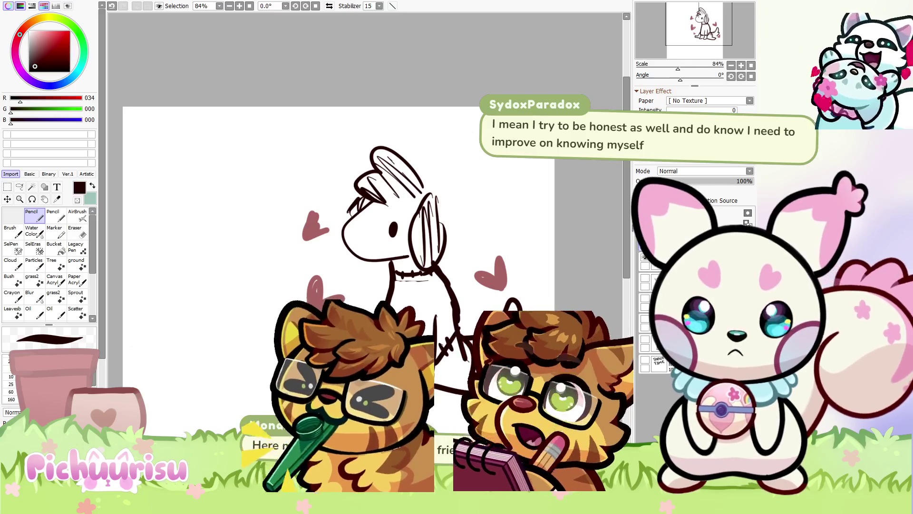
pyautogui.scroll(-2, 459, 286)
pyautogui.scroll(1, 367, 266)
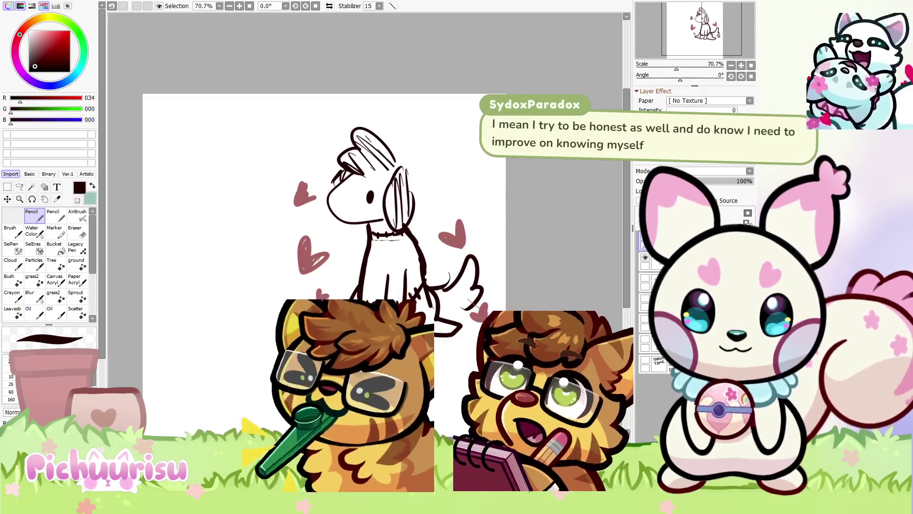
pyautogui.scroll(-1, 366, 266)
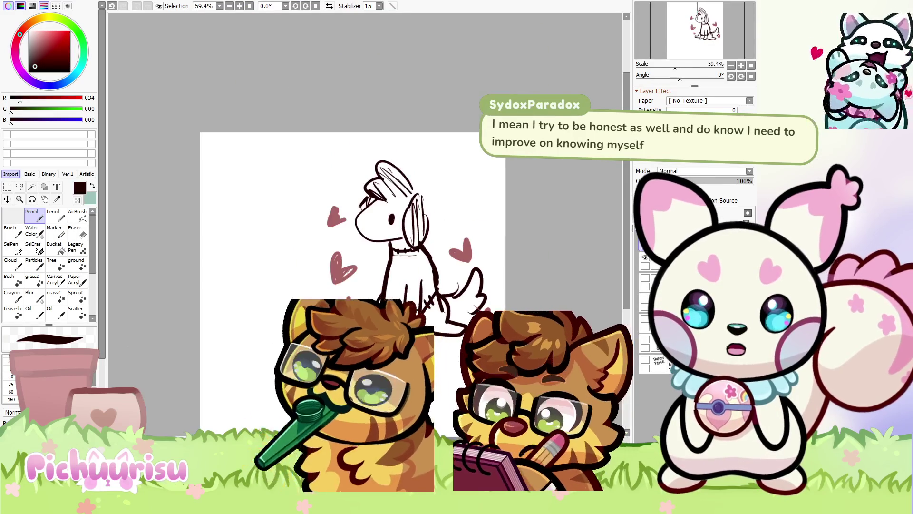
pyautogui.scroll(1, 366, 266)
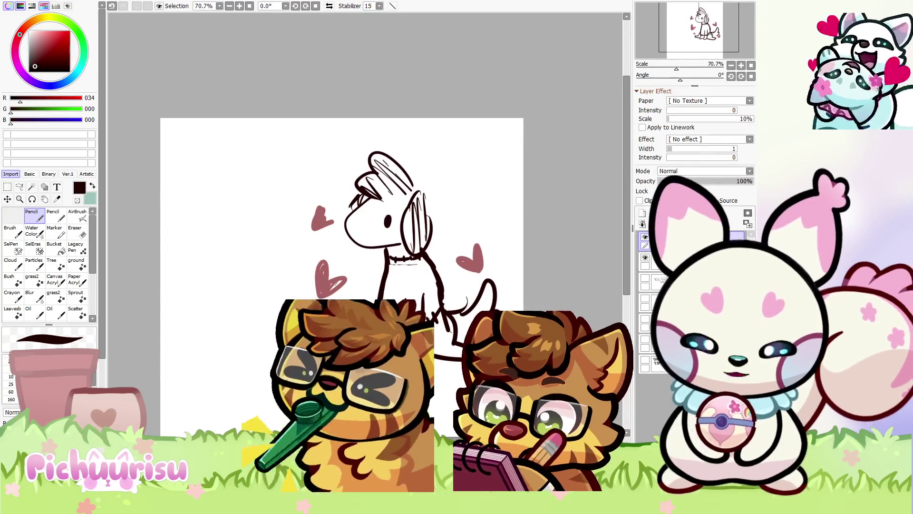
pyautogui.scroll(-3, 366, 266)
pyautogui.scroll(1, 366, 266)
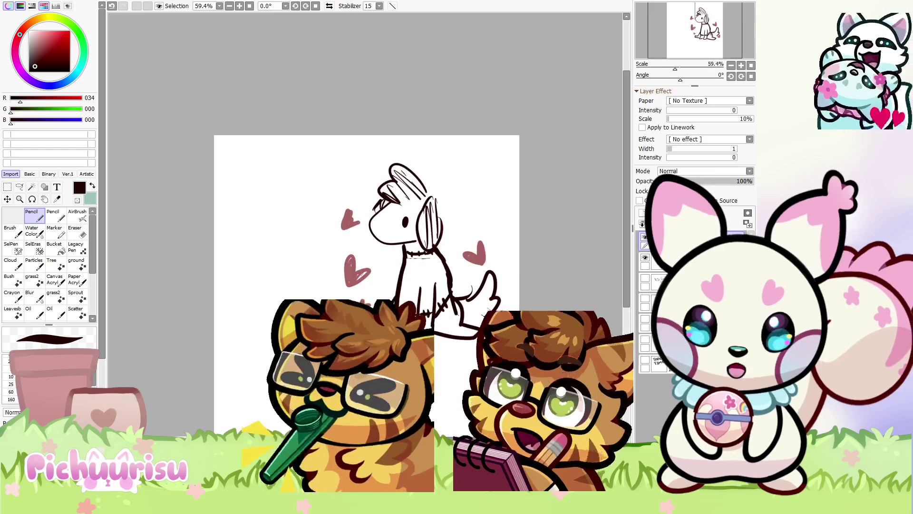
pyautogui.scroll(-1, 366, 267)
pyautogui.scroll(4, 366, 266)
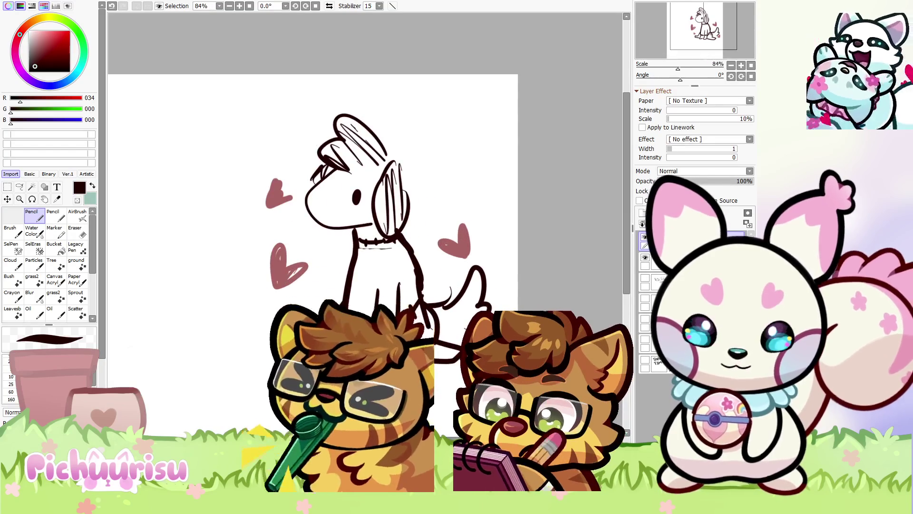
pyautogui.scroll(-2, 366, 267)
pyautogui.scroll(2, 367, 266)
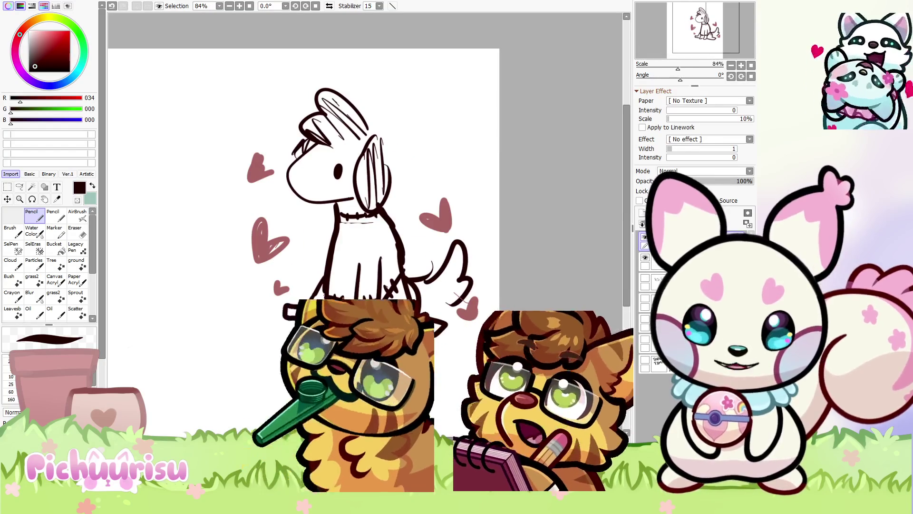
pyautogui.moveTo(623, 187); pyautogui.dragTo(624, 204)
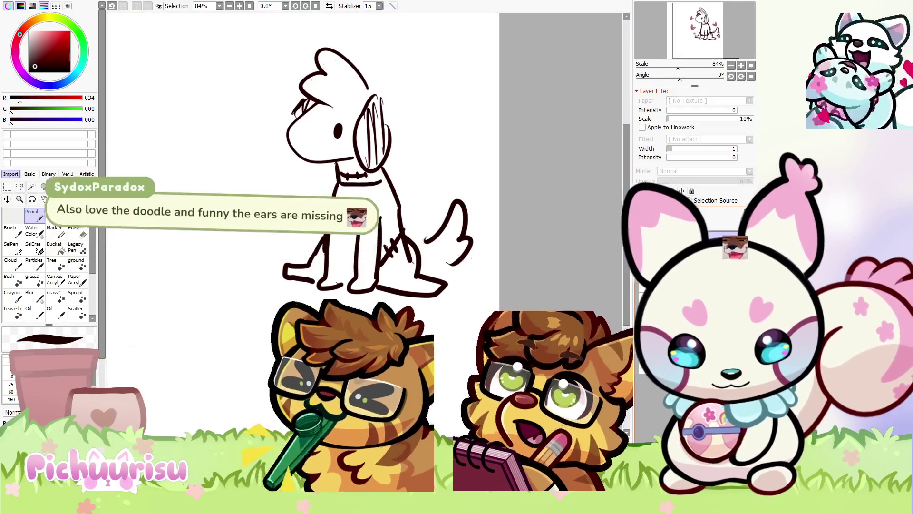
# Hide the dog sketch, then draw a round body outline with two oval eyes
pyautogui.press('Delete')
pyautogui.scroll(-1, 318, 94)
pyautogui.moveTo(322, 101)
pyautogui.mouseDown()
pyautogui.moveTo(318, 93)
pyautogui.moveTo(266, 157)
pyautogui.moveTo(272, 151)
pyautogui.mouseUp()
pyautogui.scroll(1, 339, 140)
pyautogui.moveTo(329, 138); pyautogui.dragTo(330, 152)
pyautogui.moveTo(275, 126)
pyautogui.mouseDown()
pyautogui.moveTo(270, 138)
pyautogui.moveTo(274, 127)
pyautogui.mouseUp()
# Add curved side strokes, a small nose dot and the right wing shape
pyautogui.moveTo(373, 175); pyautogui.dragTo(381, 197)
pyautogui.moveTo(248, 150); pyautogui.dragTo(245, 186)
pyautogui.click(292, 137)
pyautogui.scroll(-1, 271, 124)
pyautogui.moveTo(382, 138)
pyautogui.mouseDown()
pyautogui.moveTo(407, 210)
pyautogui.moveTo(379, 205)
pyautogui.moveTo(403, 190)
pyautogui.mouseUp()
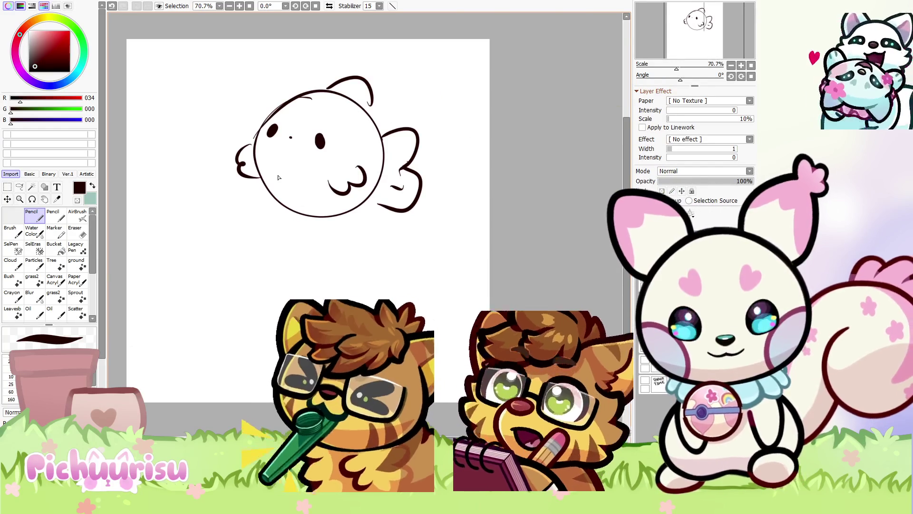
# Draw a red V-shaped broken heart on the creature's cheek, then restore the dark line colour
pyautogui.click(52, 41)
pyautogui.moveTo(272, 169)
pyautogui.mouseDown()
pyautogui.moveTo(286, 188)
pyautogui.moveTo(276, 167)
pyautogui.moveTo(287, 164)
pyautogui.moveTo(292, 195)
pyautogui.mouseUp()
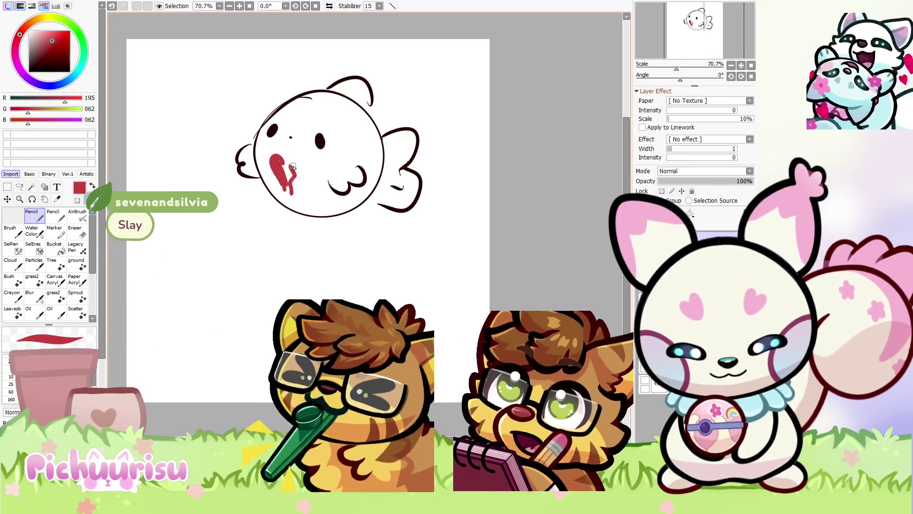
pyautogui.hotkey('ctrl', 'z')
pyautogui.moveTo(291, 163)
pyautogui.mouseDown()
pyautogui.moveTo(291, 196)
pyautogui.moveTo(308, 177)
pyautogui.moveTo(294, 189)
pyautogui.moveTo(295, 172)
pyautogui.moveTo(301, 182)
pyautogui.moveTo(309, 167)
pyautogui.moveTo(297, 164)
pyautogui.moveTo(285, 189)
pyautogui.moveTo(274, 159)
pyautogui.moveTo(285, 166)
pyautogui.moveTo(287, 186)
pyautogui.moveTo(294, 184)
pyautogui.moveTo(292, 196)
pyautogui.mouseUp()
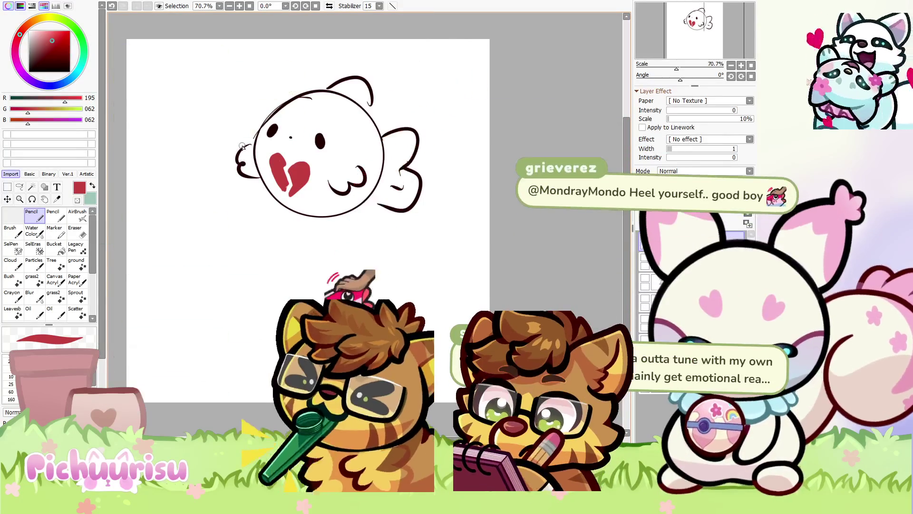
pyautogui.keyDown('alt'); pyautogui.click(245, 160); pyautogui.keyUp('alt')
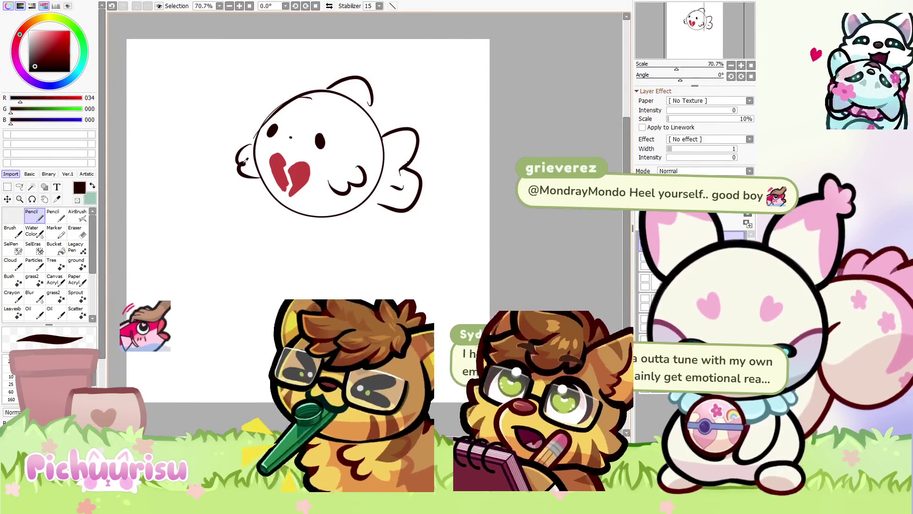
# Add dark strokes inside the left fin, extend the mouth's right curve, and mark the wing
pyautogui.moveTo(239, 164); pyautogui.dragTo(261, 172)
pyautogui.moveTo(255, 141); pyautogui.dragTo(242, 150)
pyautogui.moveTo(331, 189)
pyautogui.mouseDown()
pyautogui.moveTo(365, 165)
pyautogui.moveTo(352, 151)
pyautogui.mouseUp()
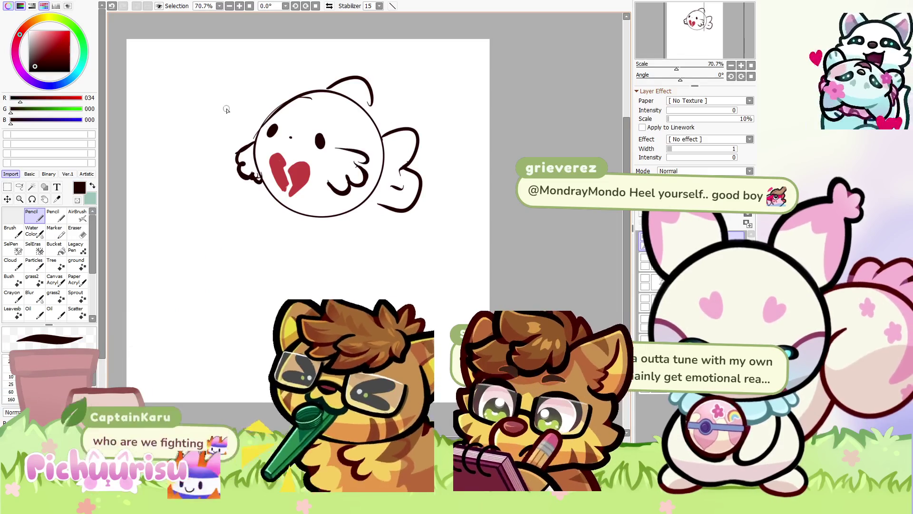
pyautogui.scroll(-3, 227, 110)
pyautogui.scroll(2, 227, 179)
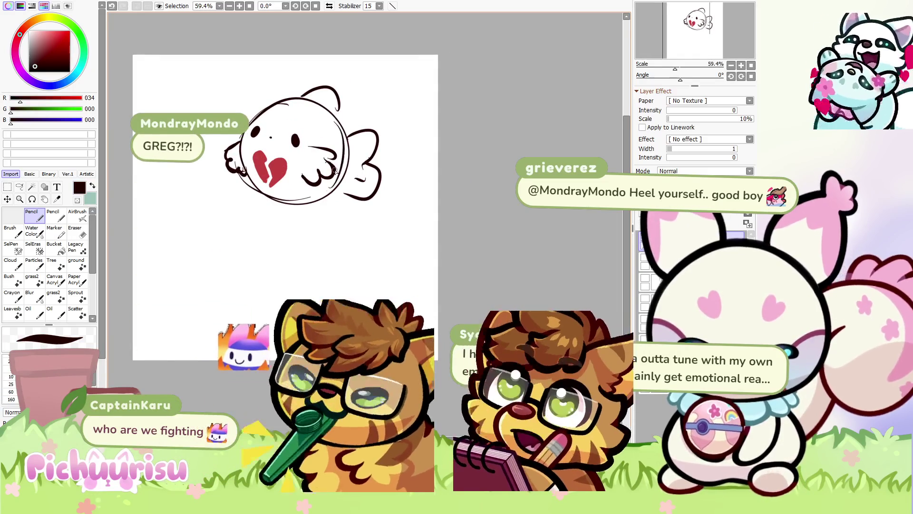
pyautogui.scroll(2, 332, 208)
pyautogui.moveTo(354, 124)
pyautogui.mouseDown()
pyautogui.moveTo(388, 117)
pyautogui.moveTo(374, 128)
pyautogui.mouseUp()
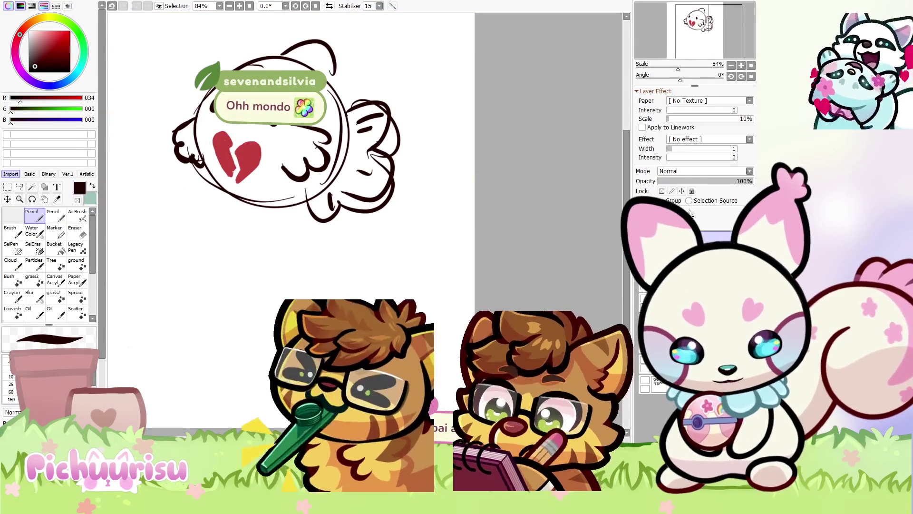
pyautogui.scroll(5, 291, 220)
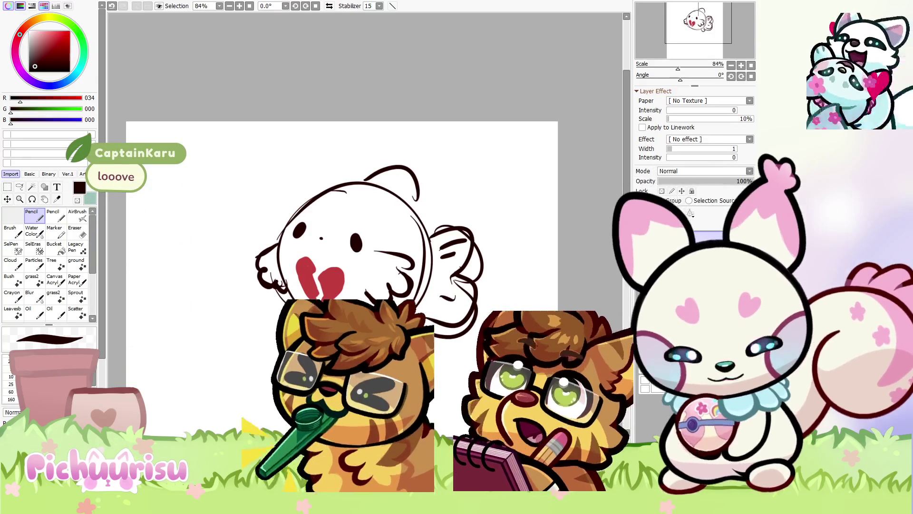
# Bring up the striped cat character illustration, the next open canvas, with Ctrl+Tab
pyautogui.hotkey('ctrl', 'Tab')
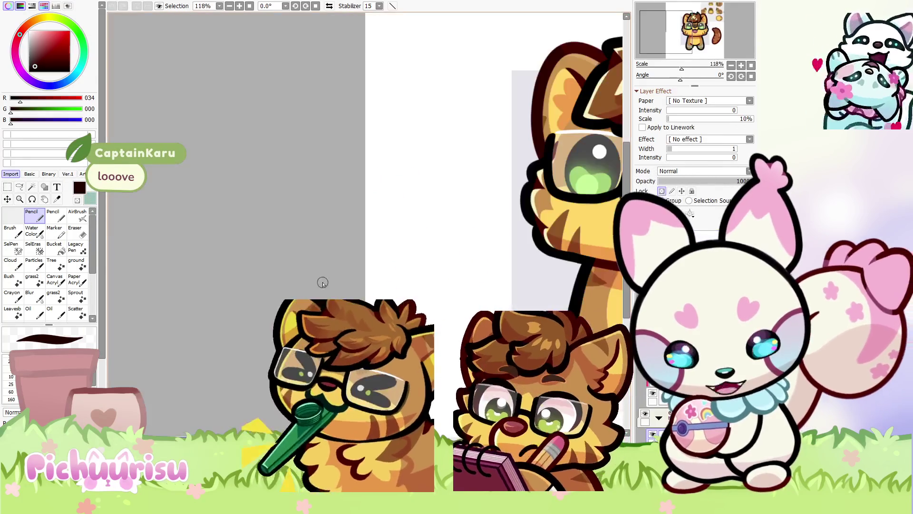
# View the cat icon sheet zoomed in slightly, then return to the creature doodle canvas
pyautogui.hotkey('ctrl', 'Tab')
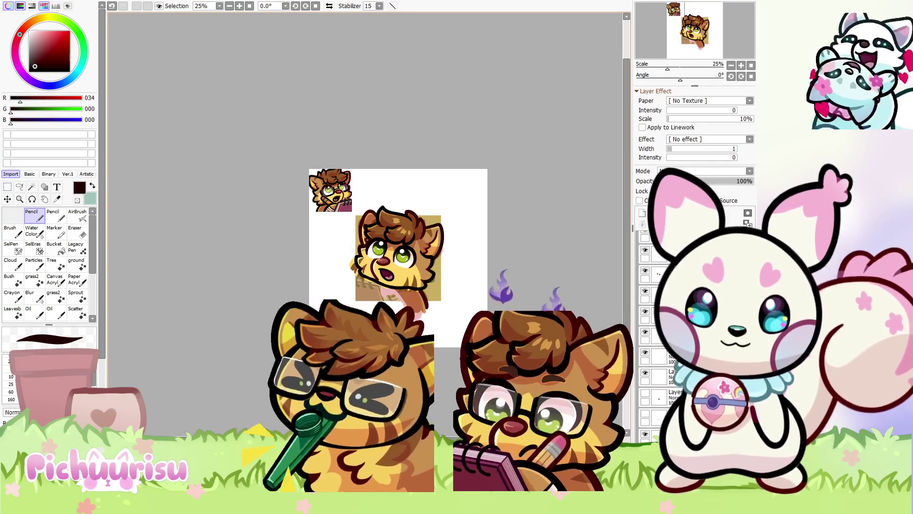
pyautogui.scroll(1, 446, 234)
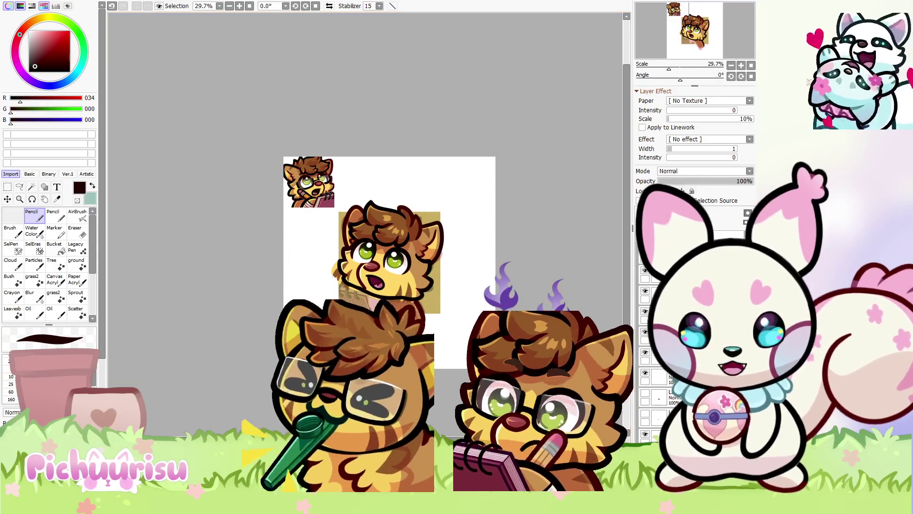
pyautogui.hotkey('ctrl', 'Tab')
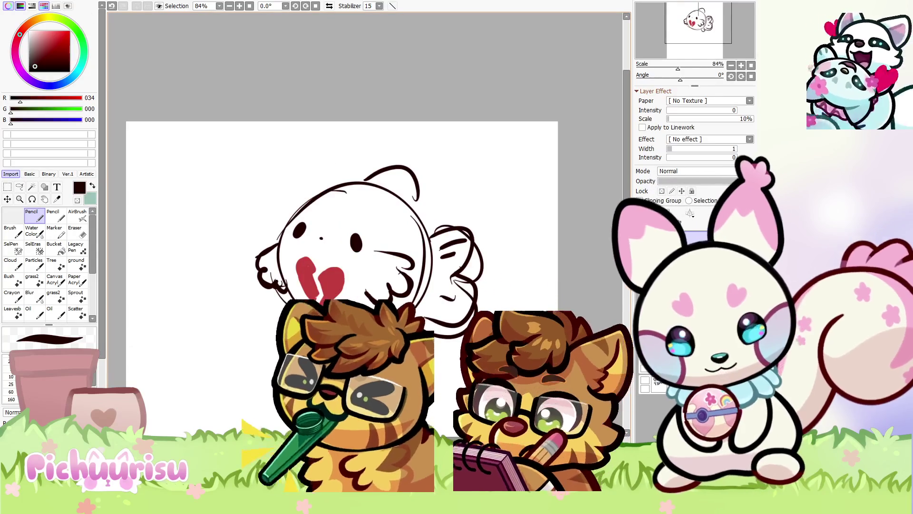
# Hide the finished creature layer and sketch a new head with eyes and a floppy right ear
pyautogui.click(644, 214)
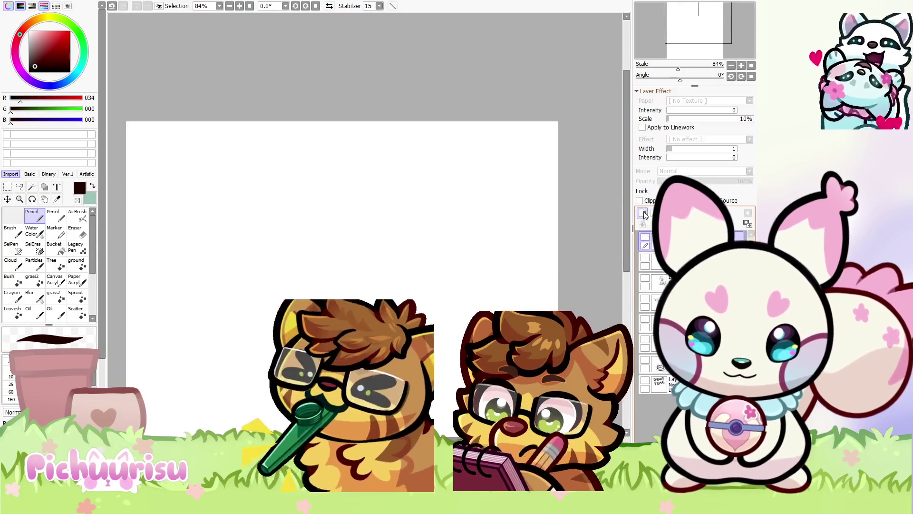
pyautogui.click(643, 214)
pyautogui.moveTo(308, 221); pyautogui.dragTo(283, 297)
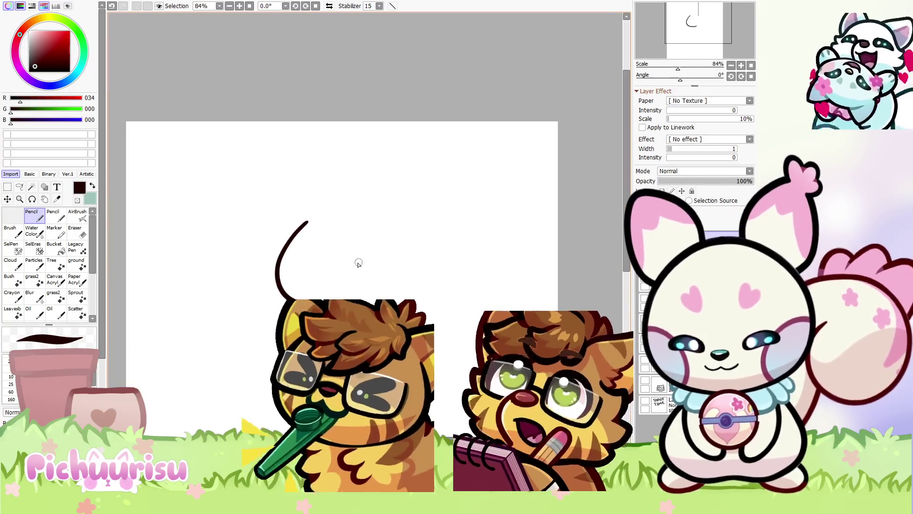
pyautogui.moveTo(358, 258); pyautogui.dragTo(358, 266)
pyautogui.moveTo(303, 239); pyautogui.dragTo(302, 247)
pyautogui.moveTo(317, 193)
pyautogui.mouseDown()
pyautogui.moveTo(303, 223)
pyautogui.moveTo(272, 239)
pyautogui.mouseUp()
pyautogui.moveTo(368, 224); pyautogui.dragTo(431, 209)
pyautogui.moveTo(424, 171)
pyautogui.mouseDown()
pyautogui.moveTo(452, 155)
pyautogui.moveTo(450, 184)
pyautogui.mouseUp()
pyautogui.moveTo(306, 179)
pyautogui.mouseDown()
pyautogui.moveTo(350, 157)
pyautogui.moveTo(368, 191)
pyautogui.mouseUp()
# Add fluffy curls, a cheek curve, a nose mark and fur strokes around the head's sides
pyautogui.moveTo(281, 232); pyautogui.dragTo(257, 260)
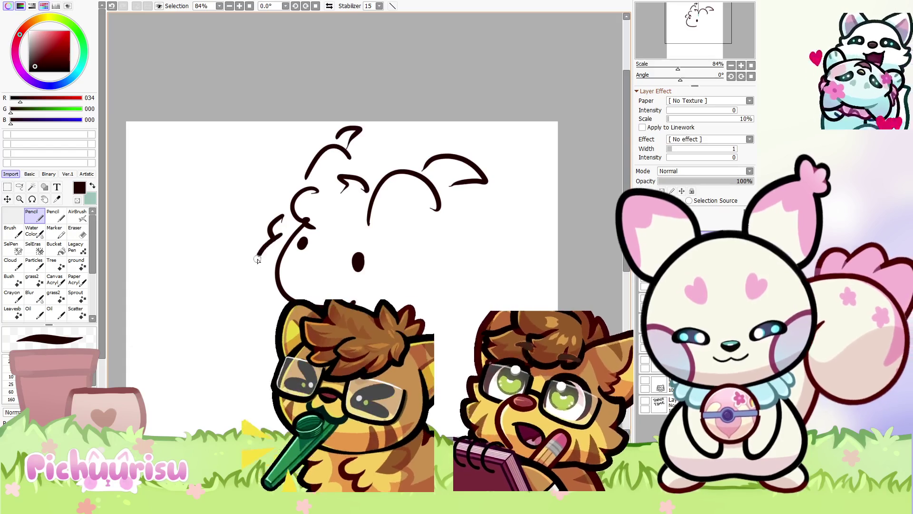
pyautogui.moveTo(407, 234); pyautogui.dragTo(415, 284)
pyautogui.moveTo(304, 271); pyautogui.dragTo(316, 270)
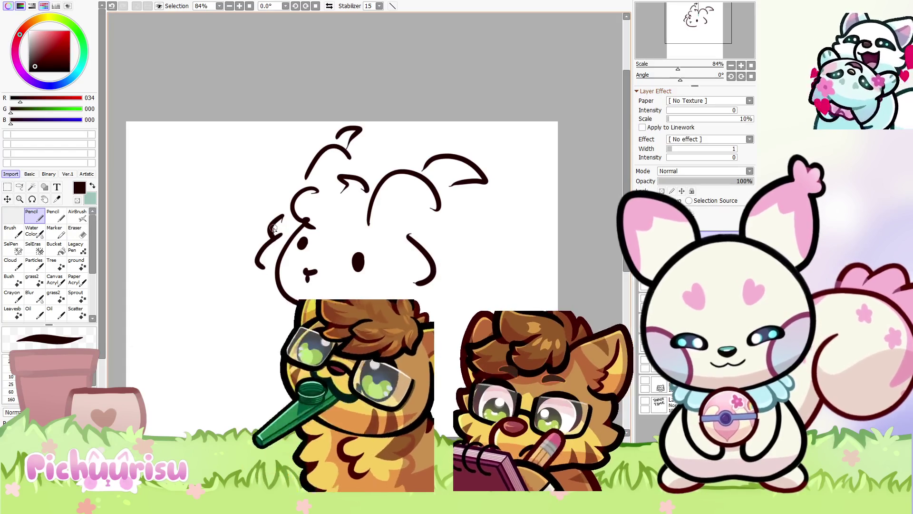
pyautogui.moveTo(283, 215); pyautogui.dragTo(270, 237)
pyautogui.moveTo(418, 281); pyautogui.dragTo(396, 304)
pyautogui.moveTo(265, 280); pyautogui.dragTo(267, 311)
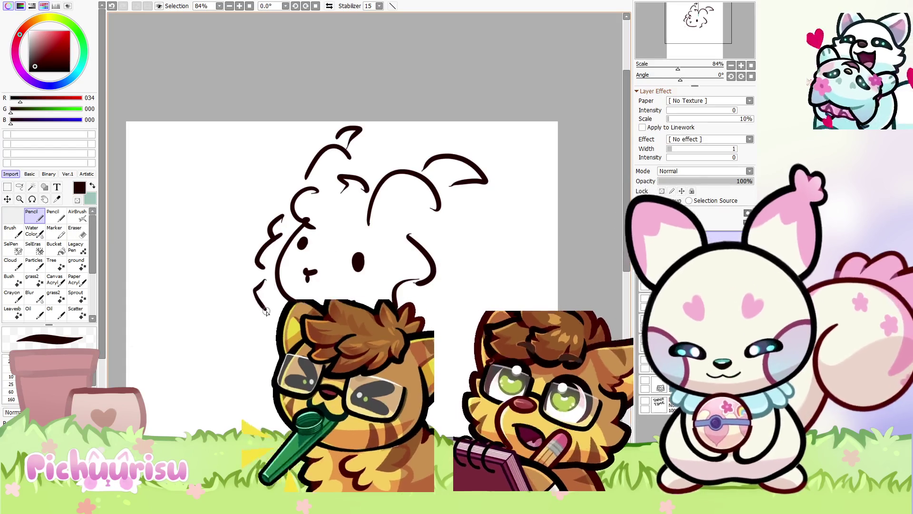
pyautogui.moveTo(446, 262); pyautogui.dragTo(450, 317)
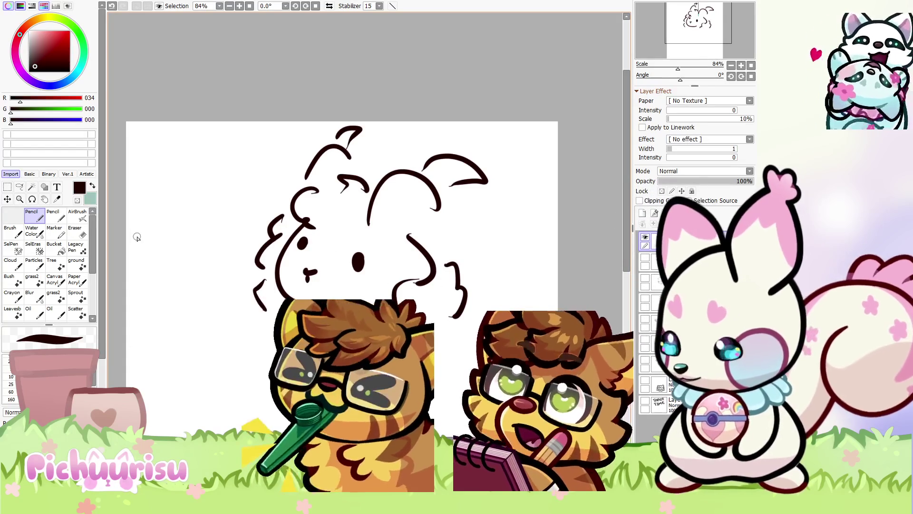
pyautogui.moveTo(261, 313); pyautogui.dragTo(269, 359)
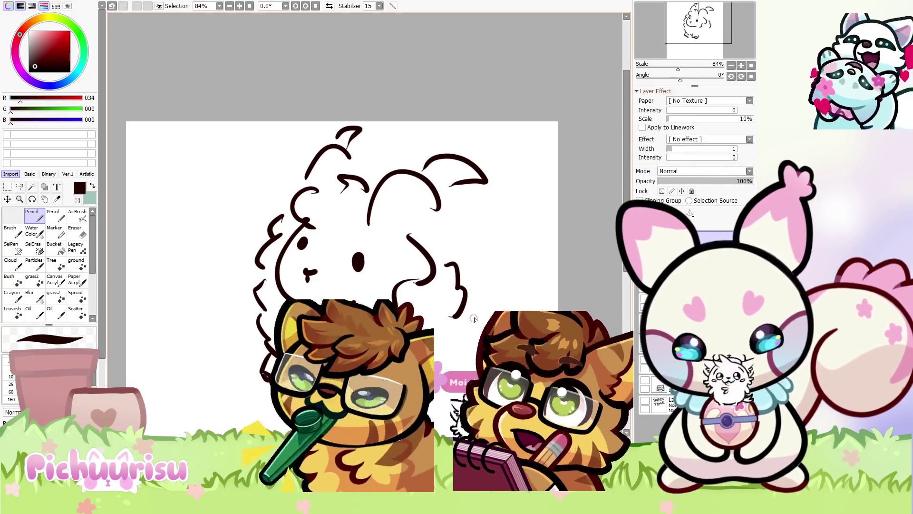
pyautogui.moveTo(461, 270)
pyautogui.mouseDown()
pyautogui.moveTo(499, 292)
pyautogui.moveTo(507, 269)
pyautogui.moveTo(508, 288)
pyautogui.mouseUp()
pyautogui.hotkey('ctrl', 'z')
# Scale the whole head sketch down with Ctrl+T, move it up-left, tilt it slightly and confirm
pyautogui.hotkey('ctrl', 't')
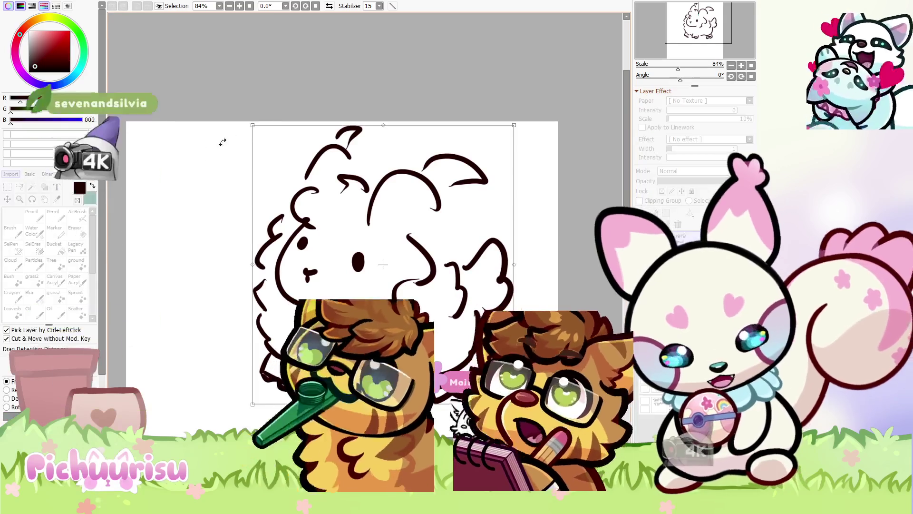
pyautogui.moveTo(252, 125)
pyautogui.mouseDown()
pyautogui.moveTo(348, 218)
pyautogui.moveTo(321, 210)
pyautogui.mouseUp()
pyautogui.moveTo(369, 275); pyautogui.dragTo(307, 255)
pyautogui.moveTo(224, 210); pyautogui.dragTo(188, 245)
pyautogui.press('Return')
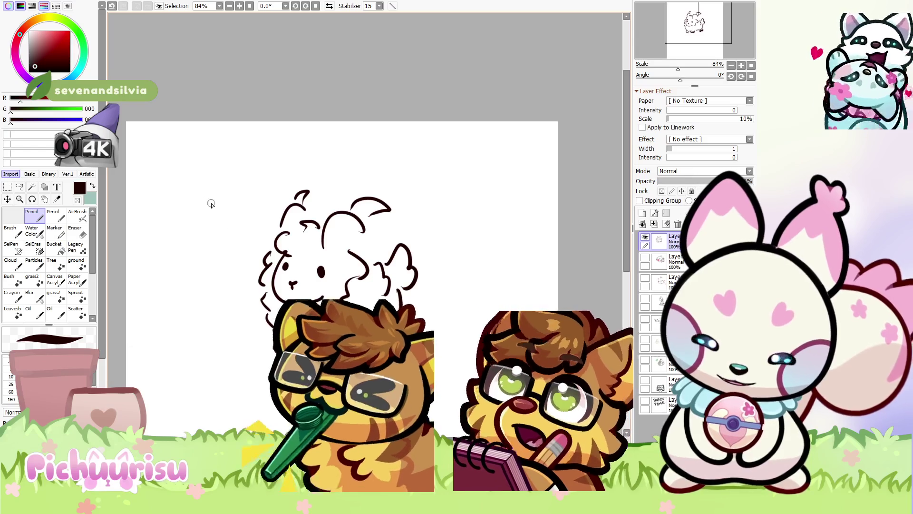
# Draw a small heart left of the head and two floppy shapes to its right
pyautogui.moveTo(214, 220); pyautogui.dragTo(199, 202)
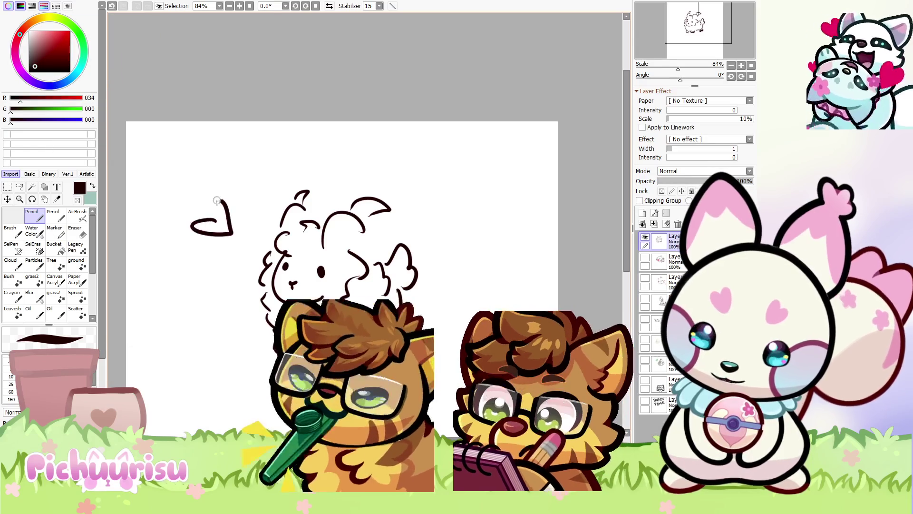
pyautogui.moveTo(418, 148)
pyautogui.mouseDown()
pyautogui.moveTo(410, 171)
pyautogui.moveTo(447, 209)
pyautogui.moveTo(458, 187)
pyautogui.moveTo(458, 205)
pyautogui.mouseUp()
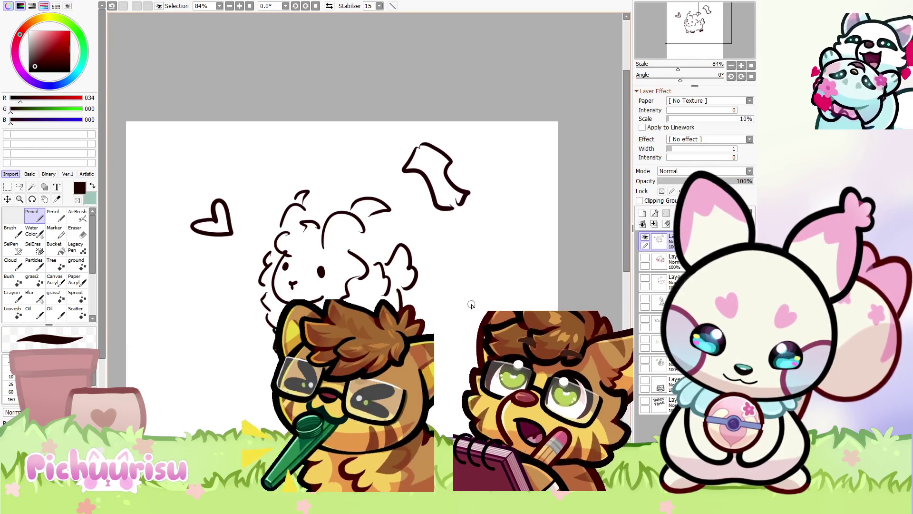
pyautogui.moveTo(469, 283)
pyautogui.mouseDown()
pyautogui.moveTo(485, 243)
pyautogui.moveTo(471, 288)
pyautogui.mouseUp()
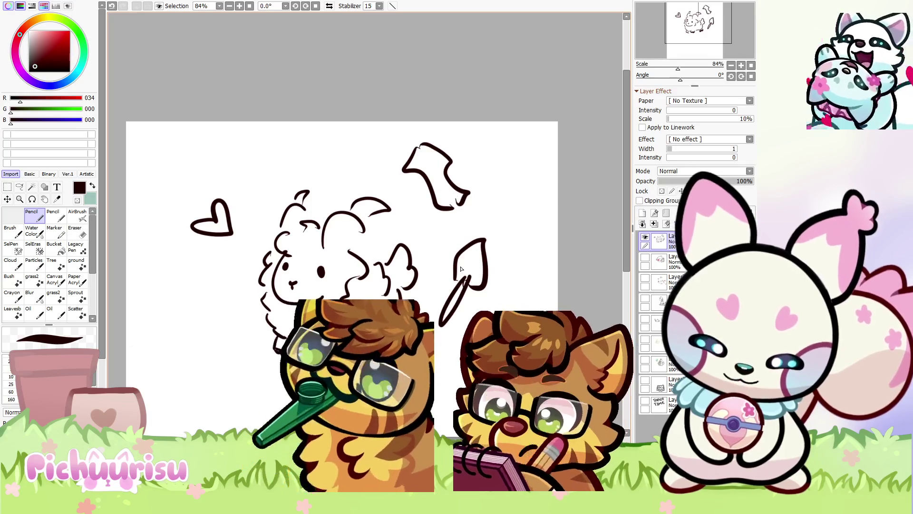
# Add small tick marks, a squiggle at lower left, and thicken the head's curl and hook
pyautogui.moveTo(166, 220); pyautogui.dragTo(165, 226)
pyautogui.moveTo(160, 225); pyautogui.dragTo(158, 234)
pyautogui.moveTo(492, 191); pyautogui.dragTo(506, 202)
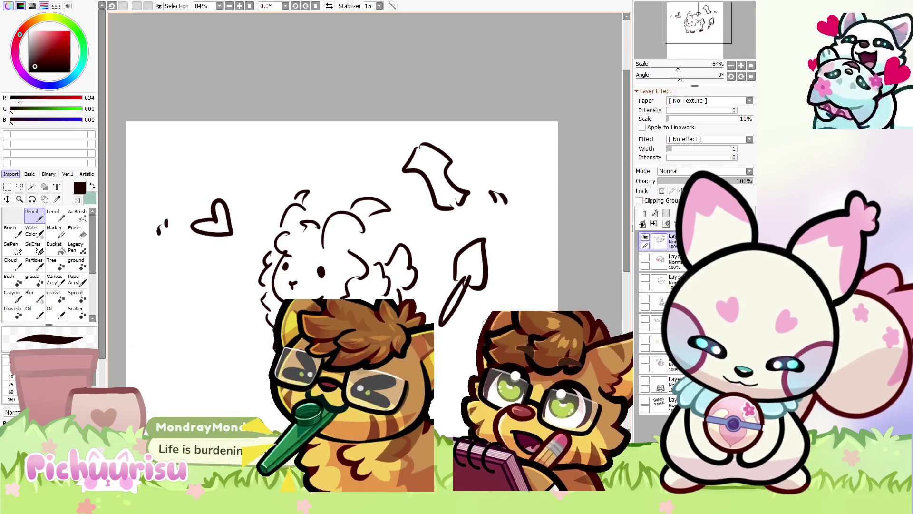
pyautogui.moveTo(200, 322); pyautogui.dragTo(193, 349)
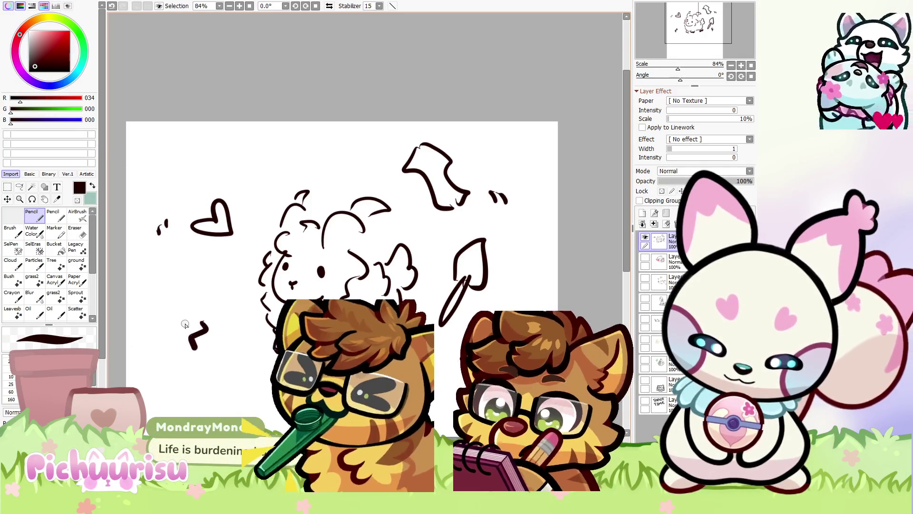
pyautogui.moveTo(303, 209)
pyautogui.mouseDown()
pyautogui.moveTo(297, 196)
pyautogui.moveTo(307, 205)
pyautogui.mouseUp()
pyautogui.moveTo(357, 222)
pyautogui.mouseDown()
pyautogui.moveTo(365, 233)
pyautogui.moveTo(354, 242)
pyautogui.moveTo(335, 215)
pyautogui.moveTo(364, 200)
pyautogui.moveTo(380, 221)
pyautogui.mouseUp()
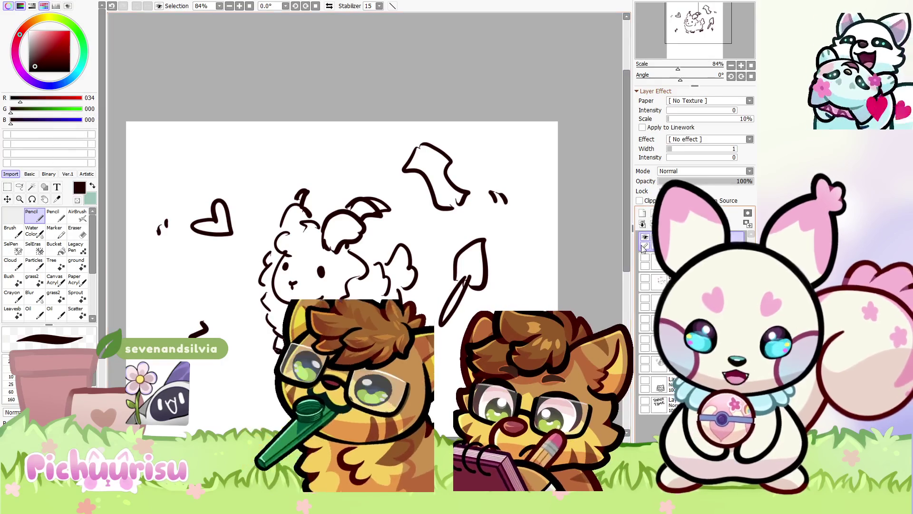
# Hide the doodle layer, sketch a long-eared bunny head, then delete it from the layer
pyautogui.click(643, 223)
pyautogui.moveTo(357, 218)
pyautogui.mouseDown()
pyautogui.moveTo(387, 231)
pyautogui.moveTo(346, 157)
pyautogui.moveTo(320, 216)
pyautogui.mouseUp()
pyautogui.moveTo(390, 211)
pyautogui.mouseDown()
pyautogui.moveTo(379, 244)
pyautogui.moveTo(354, 266)
pyautogui.mouseUp()
pyautogui.moveTo(300, 245)
pyautogui.mouseDown()
pyautogui.moveTo(310, 291)
pyautogui.moveTo(296, 273)
pyautogui.mouseUp()
pyautogui.moveTo(315, 208); pyautogui.dragTo(292, 243)
pyautogui.scroll(-1, 293, 243)
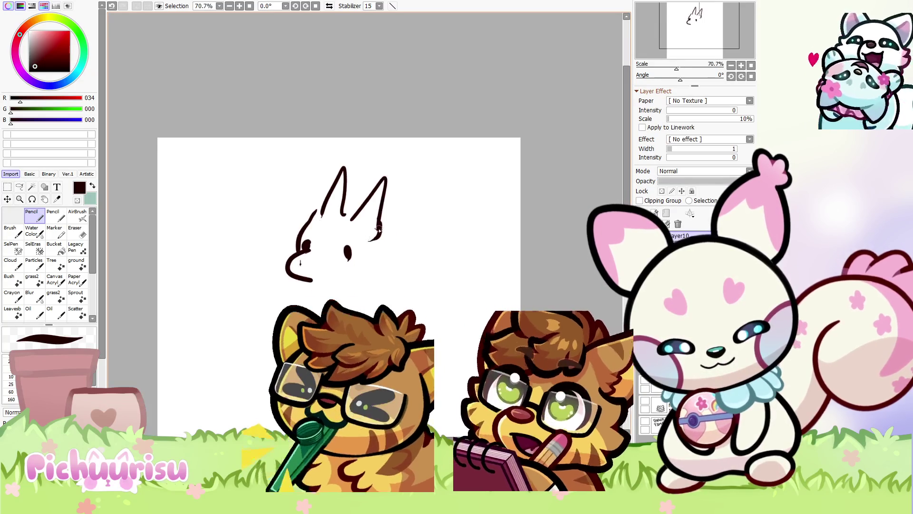
pyautogui.moveTo(379, 227); pyautogui.dragTo(380, 266)
pyautogui.scroll(-1, 376, 247)
pyautogui.press('Delete')
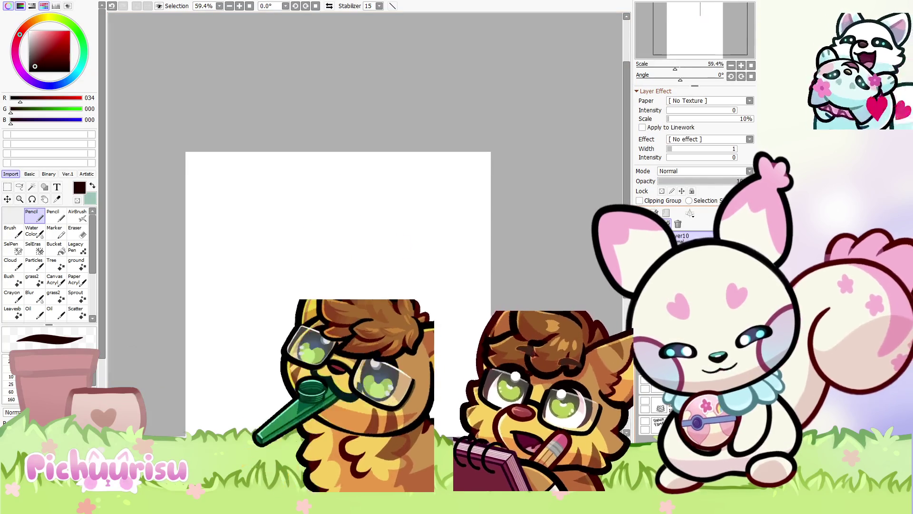
# Sketch a new head with ears, an oval eye, a hair tuft and curly left cheek
pyautogui.moveTo(321, 278); pyautogui.dragTo(353, 275)
pyautogui.moveTo(380, 211)
pyautogui.mouseDown()
pyautogui.moveTo(366, 280)
pyautogui.moveTo(357, 241)
pyautogui.moveTo(302, 247)
pyautogui.moveTo(323, 244)
pyautogui.mouseUp()
pyautogui.moveTo(301, 250)
pyautogui.mouseDown()
pyautogui.moveTo(311, 269)
pyautogui.moveTo(315, 259)
pyautogui.mouseUp()
pyautogui.moveTo(293, 217); pyautogui.dragTo(327, 214)
pyautogui.moveTo(305, 209)
pyautogui.mouseDown()
pyautogui.moveTo(291, 243)
pyautogui.moveTo(302, 261)
pyautogui.mouseUp()
pyautogui.moveTo(316, 255); pyautogui.dragTo(323, 264)
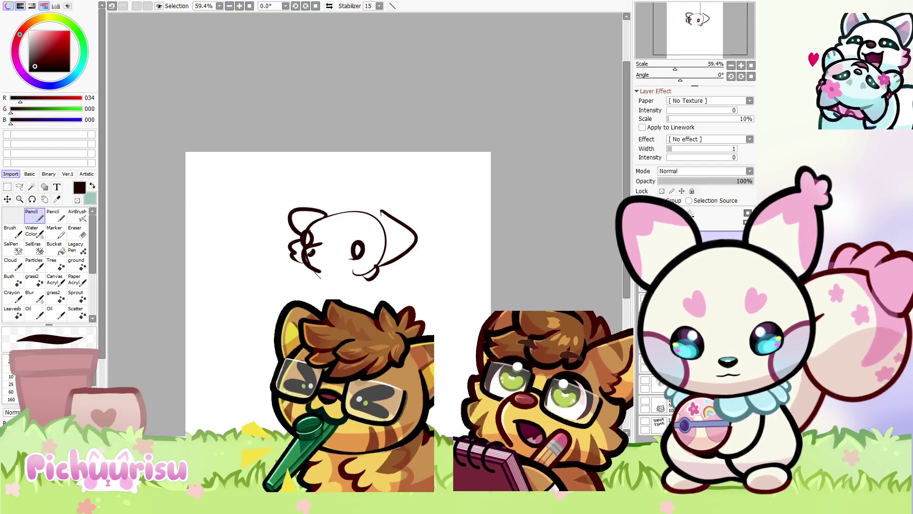
pyautogui.scroll(-1, 317, 248)
pyautogui.scroll(3, 316, 248)
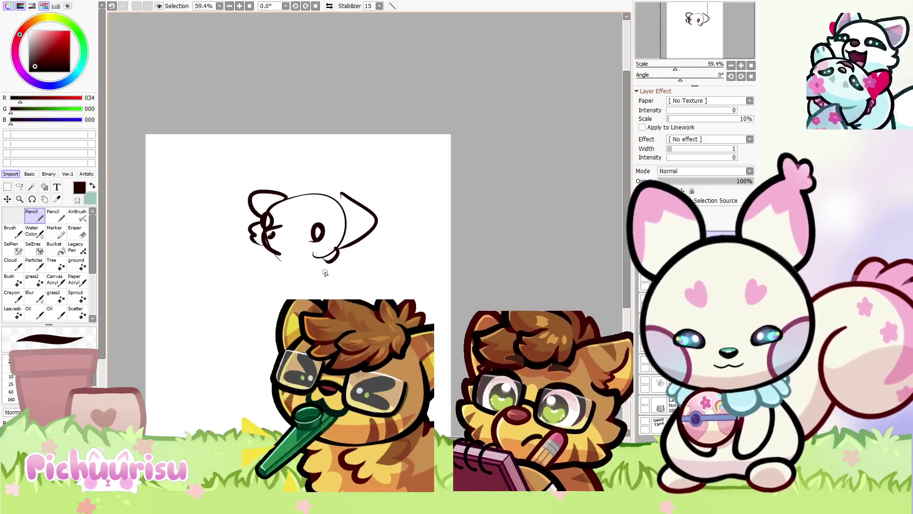
pyautogui.moveTo(328, 227)
pyautogui.mouseDown()
pyautogui.moveTo(329, 269)
pyautogui.moveTo(309, 273)
pyautogui.mouseUp()
pyautogui.scroll(-1, 264, 240)
pyautogui.scroll(1, 264, 240)
pyautogui.moveTo(228, 212)
pyautogui.mouseDown()
pyautogui.moveTo(241, 239)
pyautogui.moveTo(300, 257)
pyautogui.moveTo(259, 238)
pyautogui.moveTo(249, 257)
pyautogui.moveTo(169, 259)
pyautogui.moveTo(181, 273)
pyautogui.moveTo(255, 272)
pyautogui.mouseUp()
pyautogui.scroll(-1, 264, 240)
pyautogui.scroll(3, 215, 244)
pyautogui.scroll(-4, 214, 251)
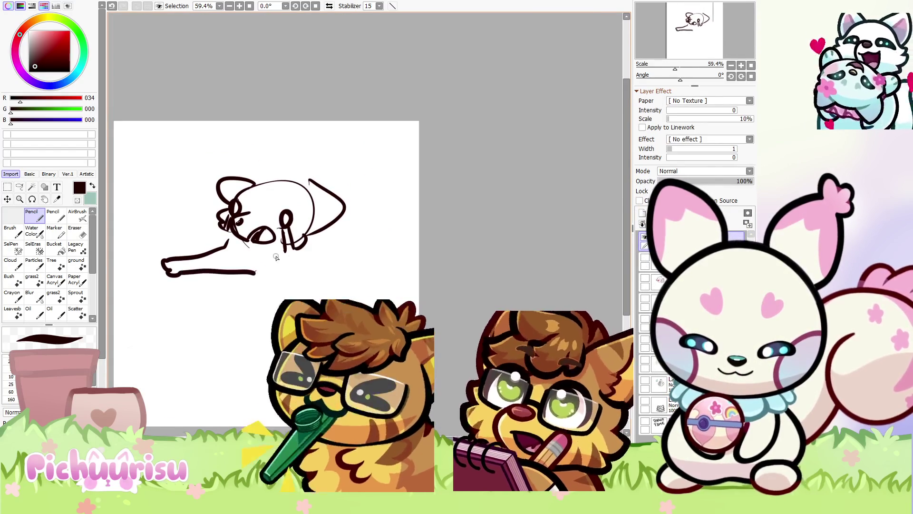
# Draw the stretched-out body: back, tall upturned tail, front paw, lower body line and right leg
pyautogui.moveTo(345, 261); pyautogui.dragTo(397, 294)
pyautogui.moveTo(312, 282); pyautogui.dragTo(266, 273)
pyautogui.moveTo(337, 180)
pyautogui.mouseDown()
pyautogui.moveTo(413, 227)
pyautogui.moveTo(342, 256)
pyautogui.mouseUp()
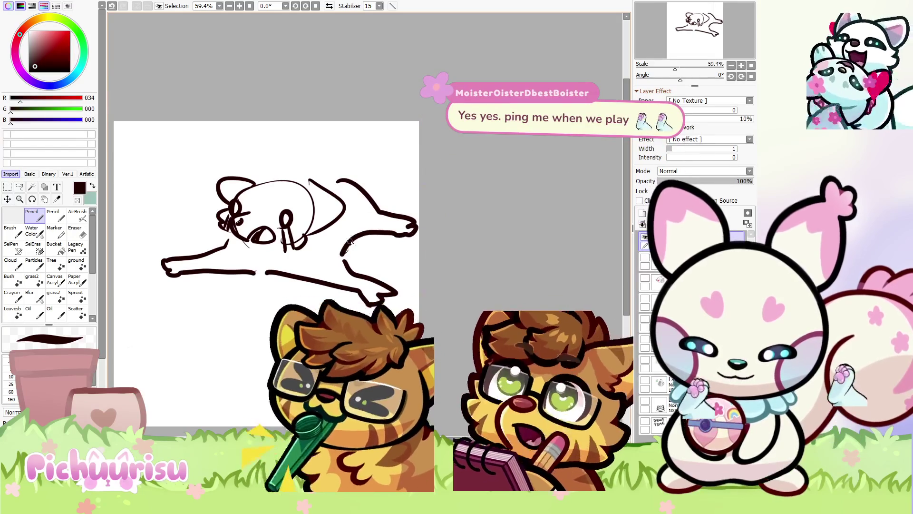
pyautogui.moveTo(336, 173); pyautogui.dragTo(386, 193)
pyautogui.moveTo(223, 236); pyautogui.dragTo(195, 248)
pyautogui.moveTo(200, 291); pyautogui.dragTo(268, 309)
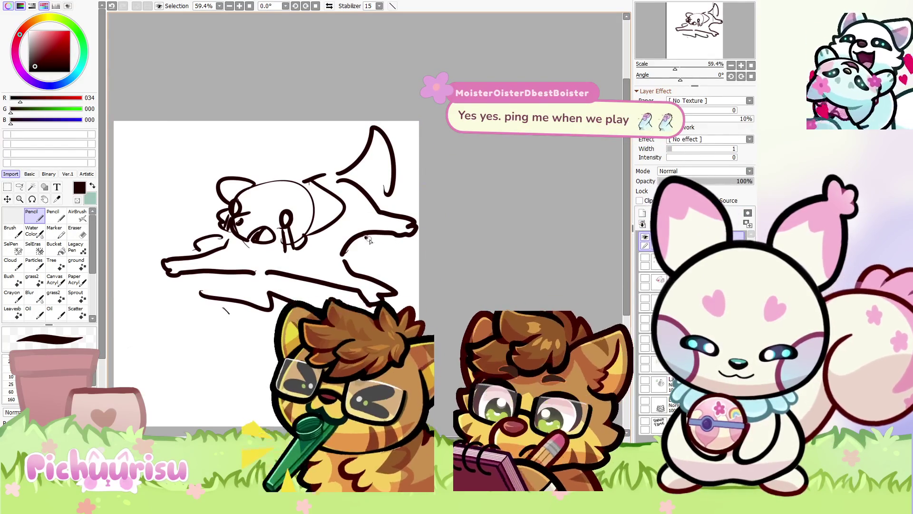
pyautogui.moveTo(357, 237); pyautogui.dragTo(369, 263)
pyautogui.scroll(-1, 264, 223)
# Shift the whole sketch slightly left and down with the Move tool
pyautogui.click(7, 199)
pyautogui.moveTo(266, 228)
pyautogui.mouseDown()
pyautogui.moveTo(219, 233)
pyautogui.moveTo(248, 240)
pyautogui.mouseUp()
pyautogui.click(31, 215)
# Draw a stroke over the top and down the right side of the creature's head
pyautogui.moveTo(208, 205)
pyautogui.mouseDown()
pyautogui.moveTo(245, 196)
pyautogui.moveTo(294, 209)
pyautogui.moveTo(278, 240)
pyautogui.mouseUp()
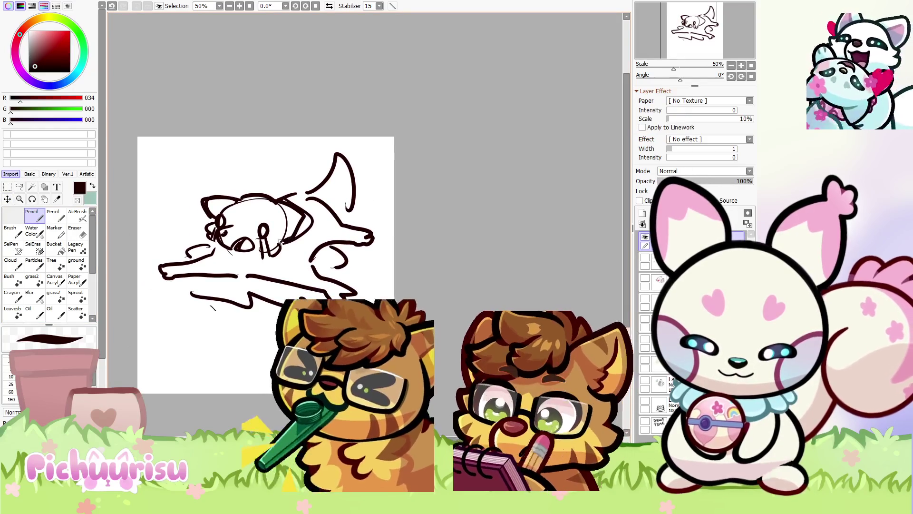
pyautogui.scroll(-4, 277, 236)
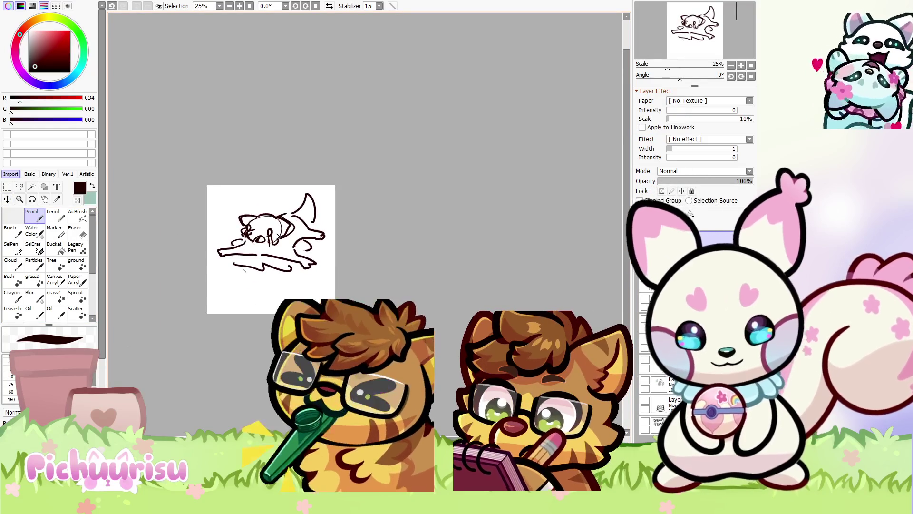
pyautogui.scroll(2, 277, 236)
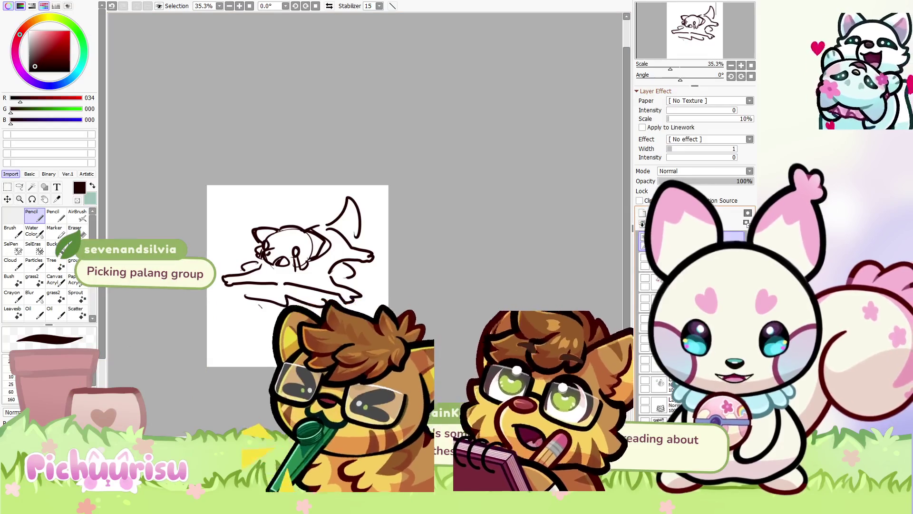
# Hide the rough sketch, add a fresh layer, and pick a slightly brighter dark red
pyautogui.press('Delete')
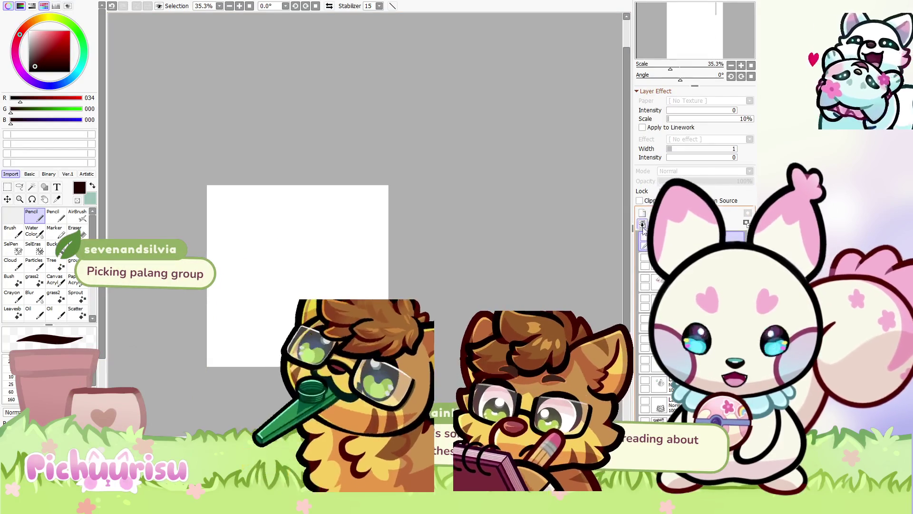
pyautogui.hotkey('ctrl', '+')
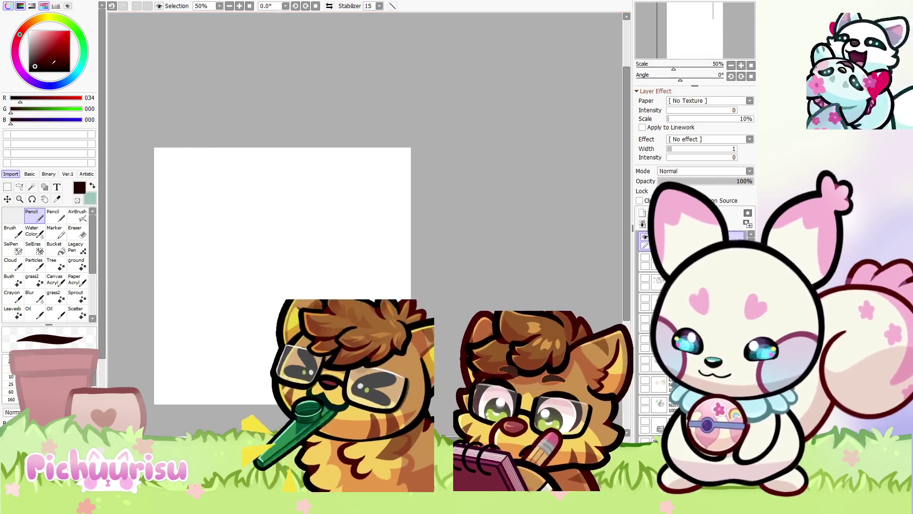
pyautogui.click(43, 58)
# Pencil the round head outline, the floppy hat brim, both cheeks and the nose
pyautogui.moveTo(264, 192); pyautogui.dragTo(230, 225)
pyautogui.moveTo(252, 256)
pyautogui.mouseDown()
pyautogui.moveTo(263, 188)
pyautogui.moveTo(237, 195)
pyautogui.moveTo(291, 228)
pyautogui.mouseUp()
pyautogui.moveTo(238, 192)
pyautogui.mouseDown()
pyautogui.moveTo(212, 231)
pyautogui.moveTo(274, 228)
pyautogui.mouseUp()
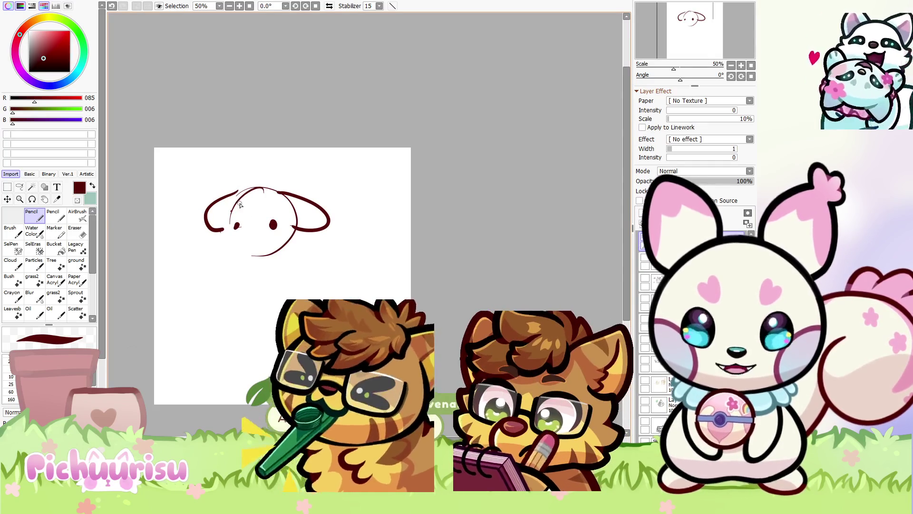
pyautogui.moveTo(231, 222); pyautogui.dragTo(230, 246)
pyautogui.moveTo(292, 226)
pyautogui.mouseDown()
pyautogui.moveTo(282, 250)
pyautogui.moveTo(252, 230)
pyautogui.moveTo(260, 241)
pyautogui.mouseUp()
# Add the mouth, the hat top with a pom-pom, chin fluff and a chin line
pyautogui.moveTo(236, 192)
pyautogui.mouseDown()
pyautogui.moveTo(264, 167)
pyautogui.moveTo(304, 198)
pyautogui.mouseUp()
pyautogui.moveTo(266, 167); pyautogui.dragTo(254, 165)
pyautogui.moveTo(242, 253)
pyautogui.mouseDown()
pyautogui.moveTo(233, 252)
pyautogui.moveTo(247, 256)
pyautogui.mouseUp()
pyautogui.moveTo(275, 190); pyautogui.dragTo(241, 206)
pyautogui.moveTo(228, 252); pyautogui.dragTo(278, 253)
pyautogui.scroll(-1, 246, 237)
# Draw the seated body outline below the head with two feet at the bottom
pyautogui.scroll(-2, 237, 237)
pyautogui.scroll(2, 229, 237)
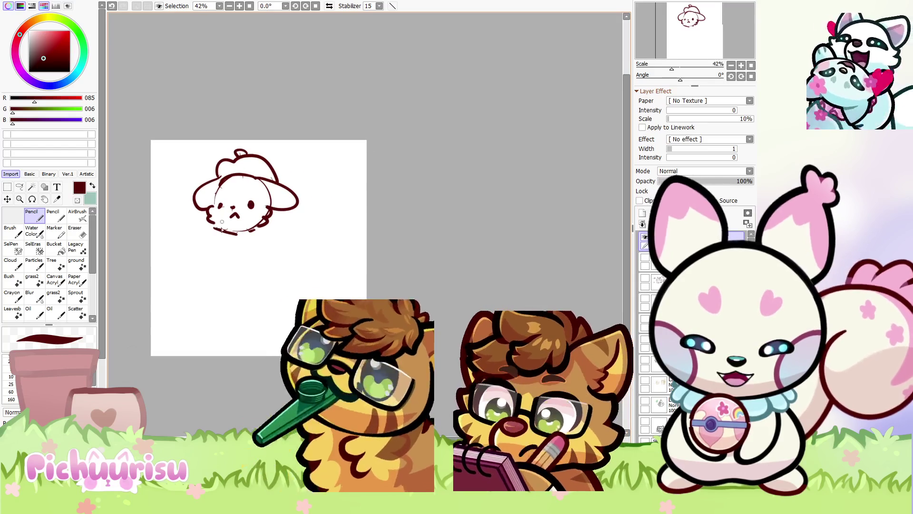
pyautogui.moveTo(222, 235)
pyautogui.mouseDown()
pyautogui.moveTo(225, 255)
pyautogui.moveTo(262, 261)
pyautogui.mouseUp()
pyautogui.moveTo(266, 234); pyautogui.dragTo(274, 281)
pyautogui.moveTo(212, 266)
pyautogui.mouseDown()
pyautogui.moveTo(203, 285)
pyautogui.moveTo(267, 296)
pyautogui.moveTo(289, 261)
pyautogui.moveTo(281, 286)
pyautogui.mouseUp()
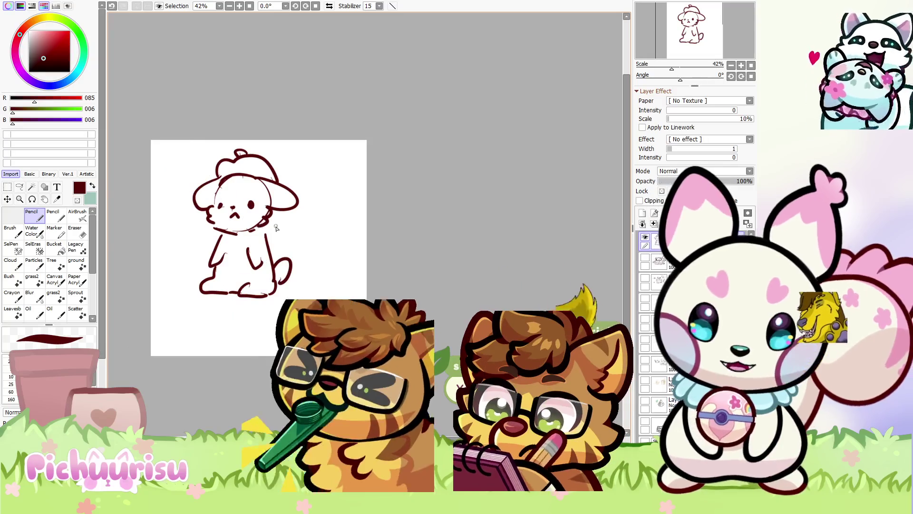
# Replace the first tail with a large fluffy one, redraw the pom-pom as a bow, and add right-jaw strokes
pyautogui.hotkey('ctrl', 'z')
pyautogui.hotkey('ctrl', 'z')
pyautogui.moveTo(275, 259)
pyautogui.mouseDown()
pyautogui.moveTo(325, 238)
pyautogui.moveTo(301, 282)
pyautogui.mouseUp()
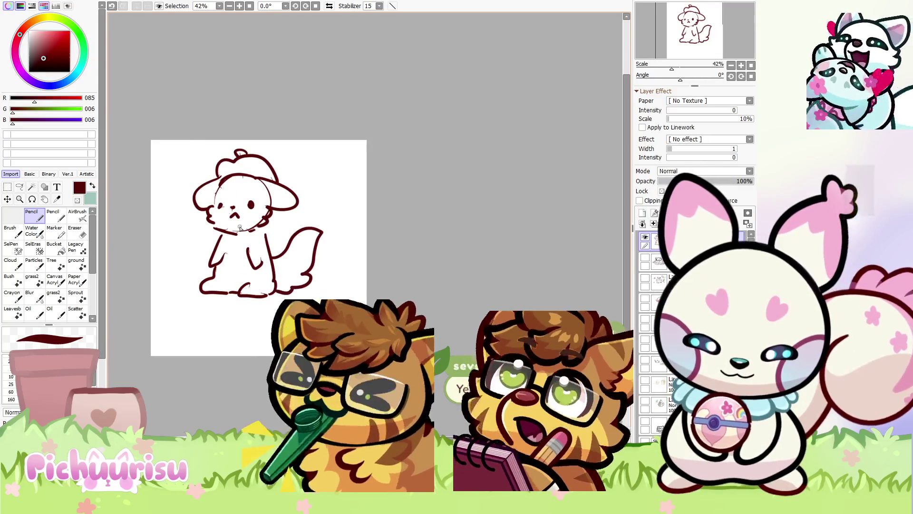
pyautogui.scroll(3, 245, 150)
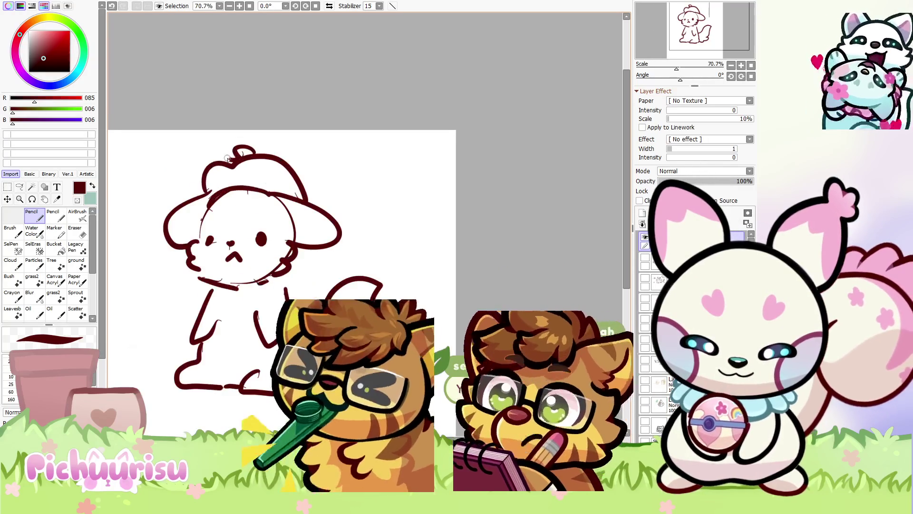
pyautogui.moveTo(251, 143); pyautogui.dragTo(228, 144)
pyautogui.scroll(-1, 238, 184)
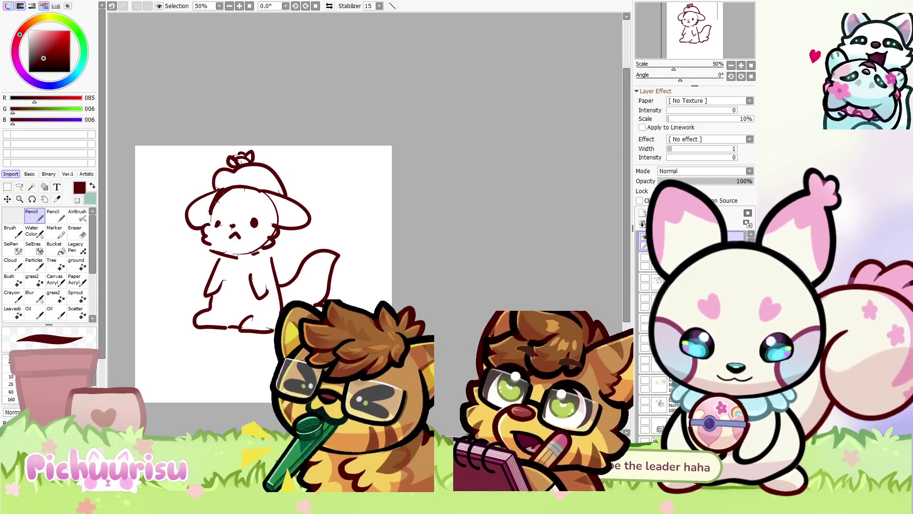
pyautogui.scroll(3, 212, 219)
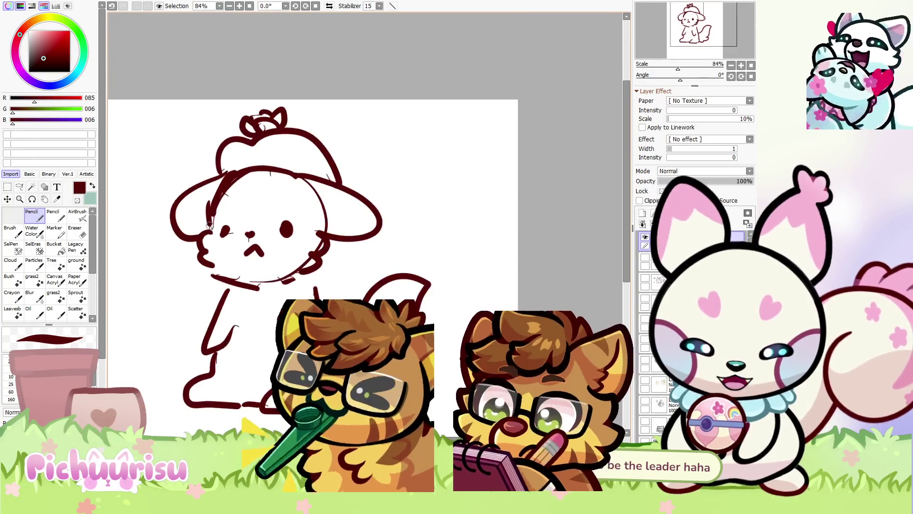
pyautogui.scroll(-2, 267, 243)
pyautogui.moveTo(296, 254); pyautogui.dragTo(272, 267)
pyautogui.keyDown('alt'); pyautogui.click(279, 258); pyautogui.keyUp('alt')
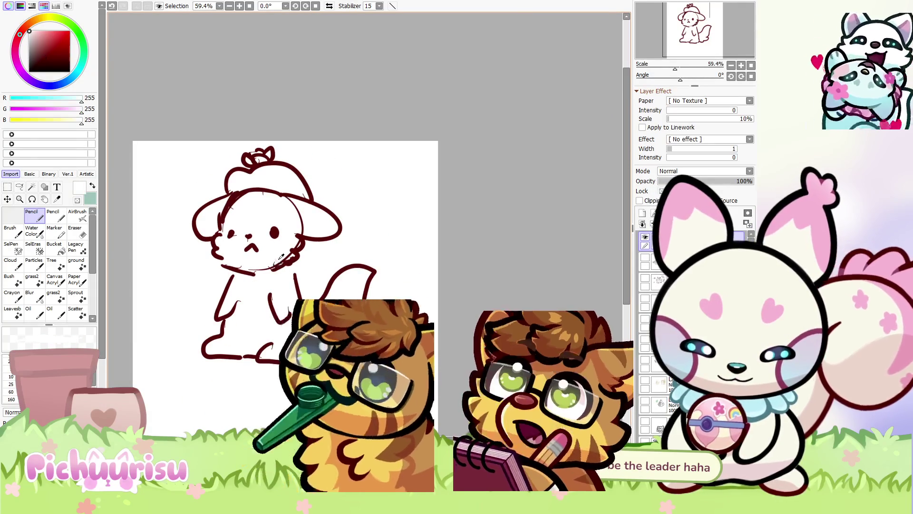
# Paint out the stray left-cheek lines in white, then return to the dark red colour
pyautogui.scroll(3, 210, 237)
pyautogui.moveTo(225, 226)
pyautogui.mouseDown()
pyautogui.moveTo(221, 266)
pyautogui.moveTo(248, 290)
pyautogui.mouseUp()
pyautogui.keyDown('alt'); pyautogui.click(220, 273); pyautogui.keyUp('alt')
pyautogui.scroll(-8, 248, 290)
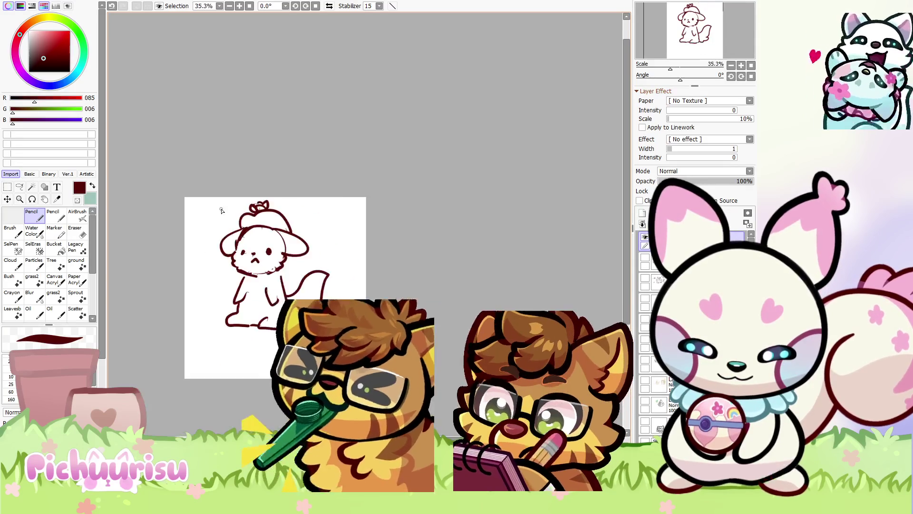
pyautogui.scroll(6, 256, 203)
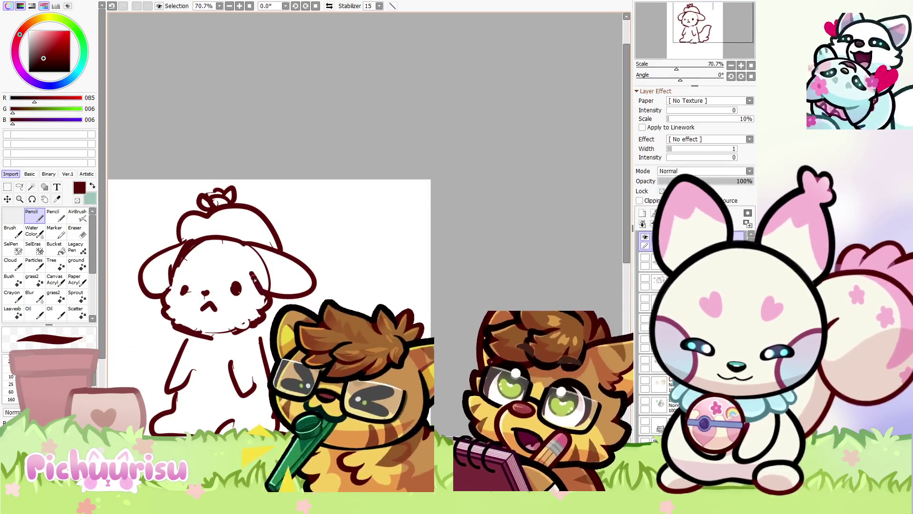
pyautogui.scroll(-1, 223, 256)
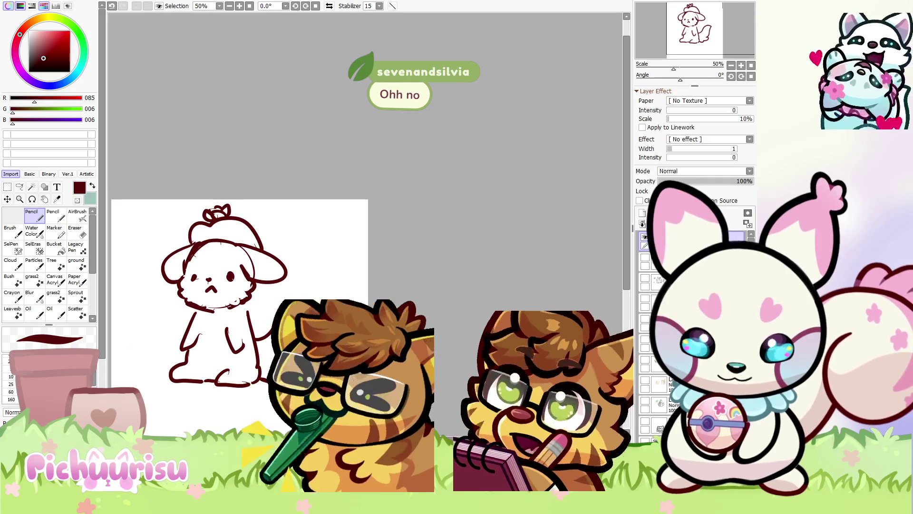
pyautogui.scroll(-1, 437, 295)
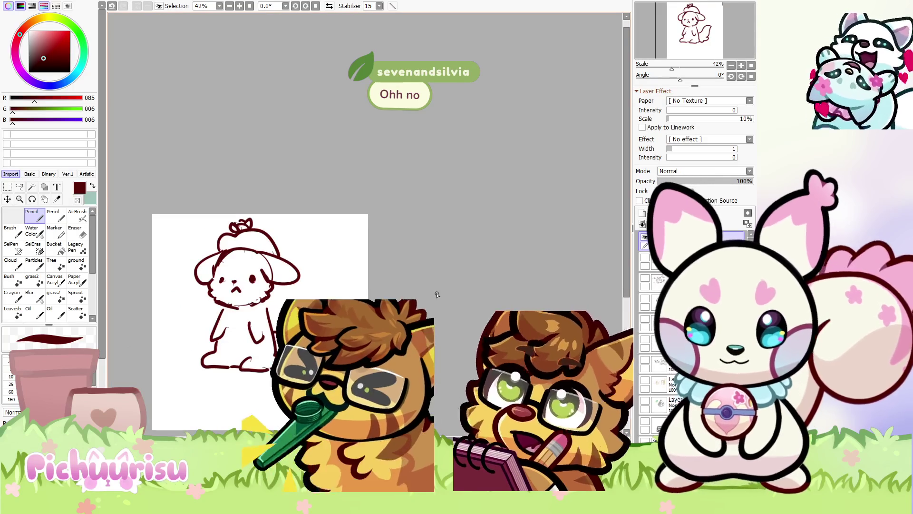
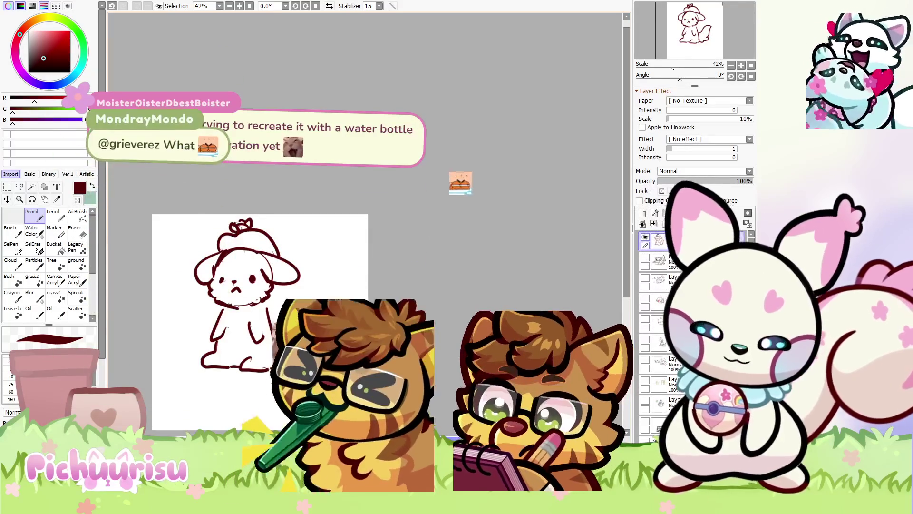
# Clear the bunny and sketch a dark-red chibi axolotl's head, face and body
pyautogui.press('Delete')
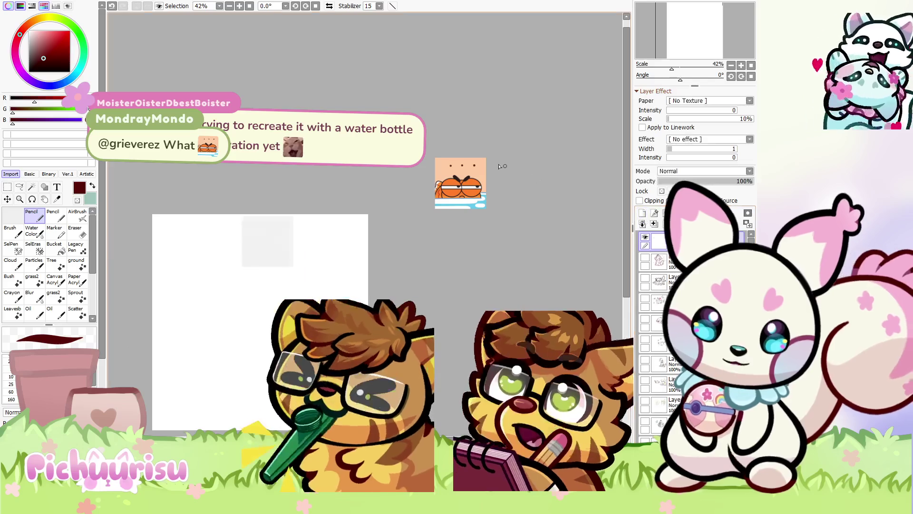
pyautogui.moveTo(260, 263)
pyautogui.mouseDown()
pyautogui.moveTo(238, 309)
pyautogui.moveTo(283, 281)
pyautogui.moveTo(289, 242)
pyautogui.moveTo(278, 271)
pyautogui.moveTo(269, 252)
pyautogui.moveTo(287, 287)
pyautogui.moveTo(217, 278)
pyautogui.moveTo(235, 257)
pyautogui.moveTo(190, 304)
pyautogui.moveTo(228, 295)
pyautogui.moveTo(204, 316)
pyautogui.moveTo(228, 312)
pyautogui.moveTo(236, 288)
pyautogui.mouseUp()
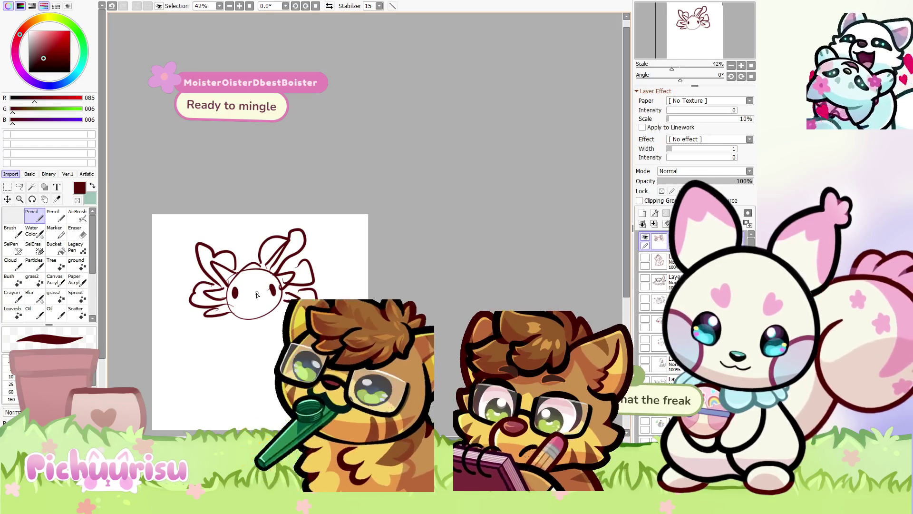
pyautogui.moveTo(250, 291); pyautogui.dragTo(259, 295)
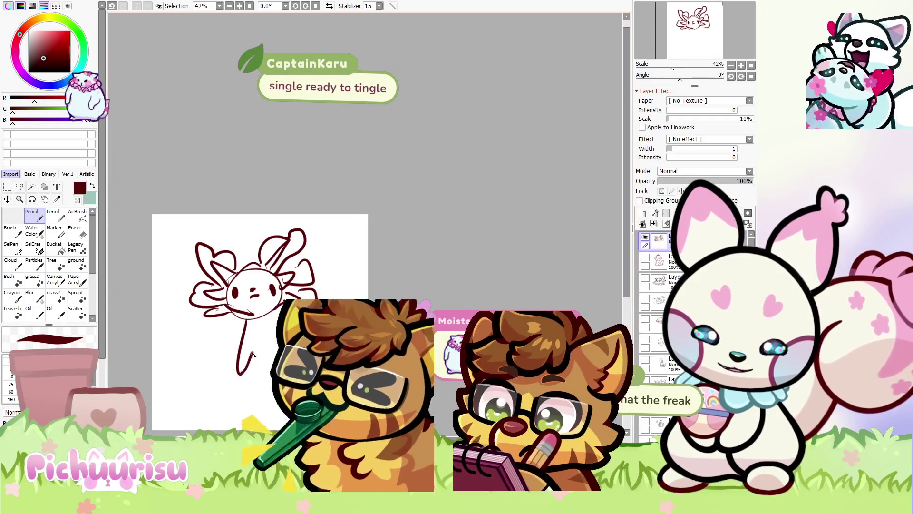
pyautogui.moveTo(252, 354); pyautogui.dragTo(266, 366)
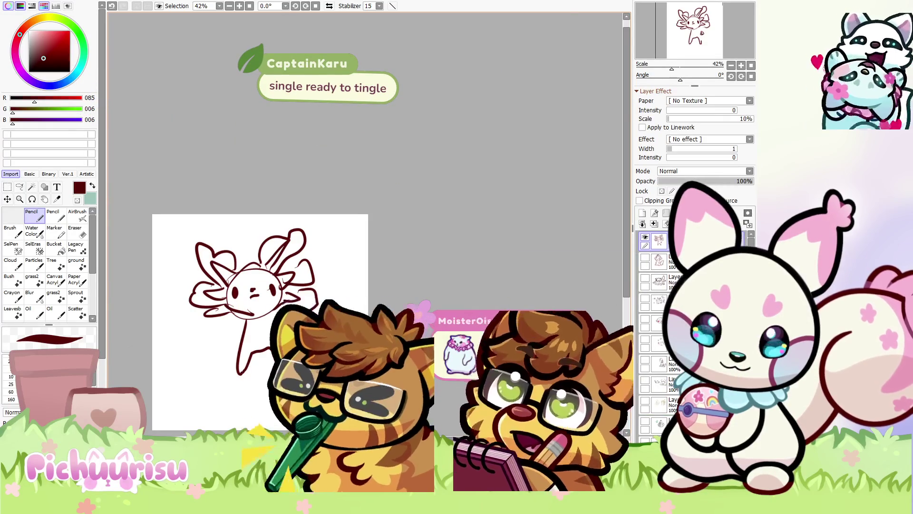
# Add a gill stroke, then scale the axolotl down and move it toward the centre
pyautogui.moveTo(310, 299)
pyautogui.mouseDown()
pyautogui.moveTo(303, 296)
pyautogui.moveTo(364, 286)
pyautogui.mouseUp()
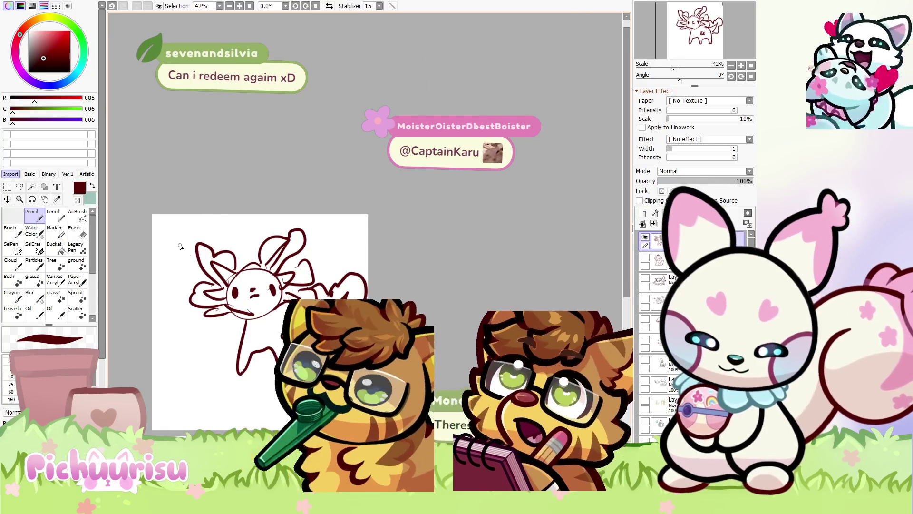
pyautogui.hotkey('ctrl', 't')
pyautogui.moveTo(184, 249); pyautogui.dragTo(275, 285)
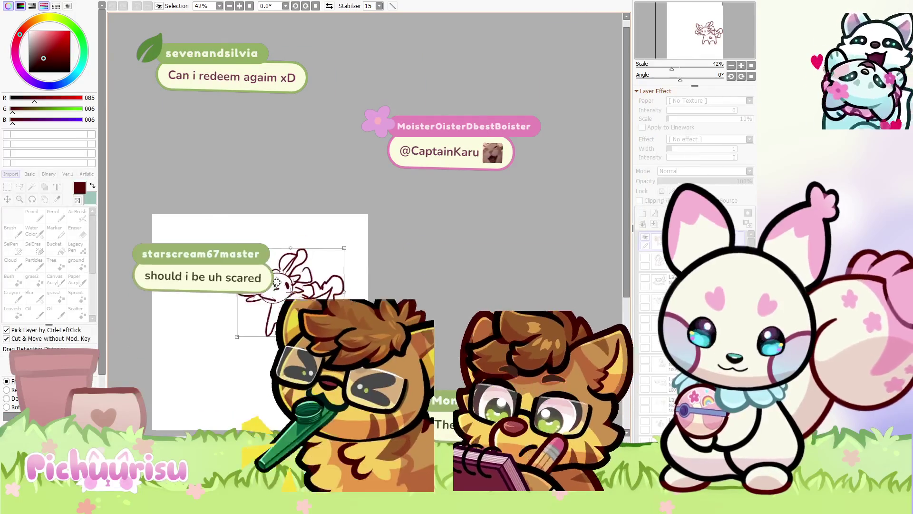
# Commit the resize and add frilly strokes to the axolotl's left gill
pyautogui.press('Return')
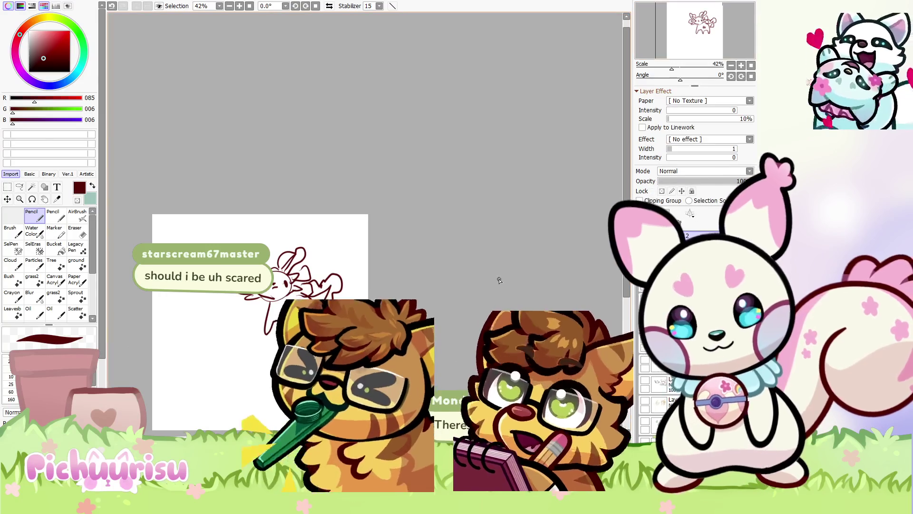
pyautogui.scroll(-5, 260, 285)
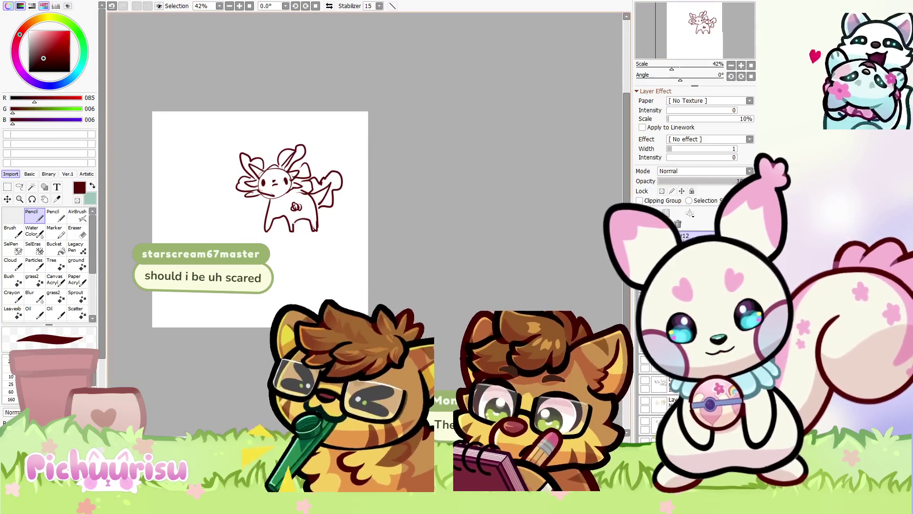
pyautogui.hscroll(-1, 277, 218)
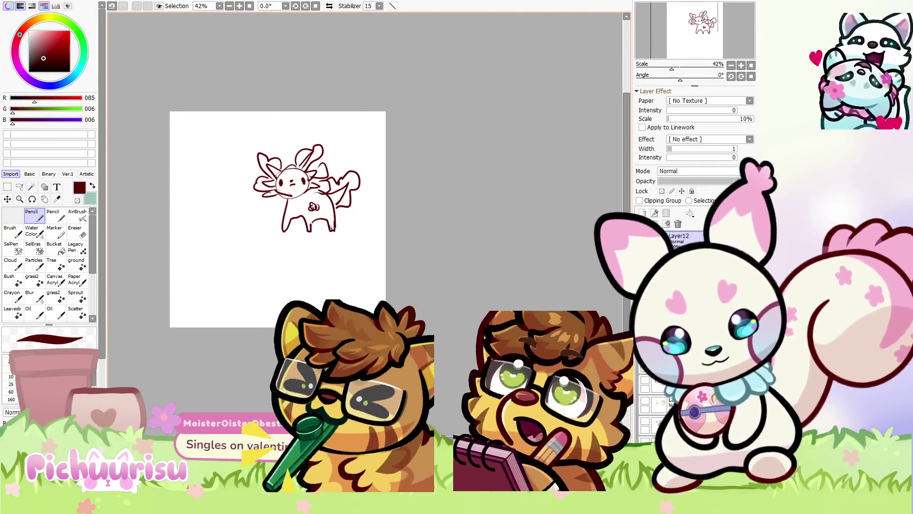
pyautogui.scroll(-2, 358, 187)
pyautogui.scroll(4, 381, 173)
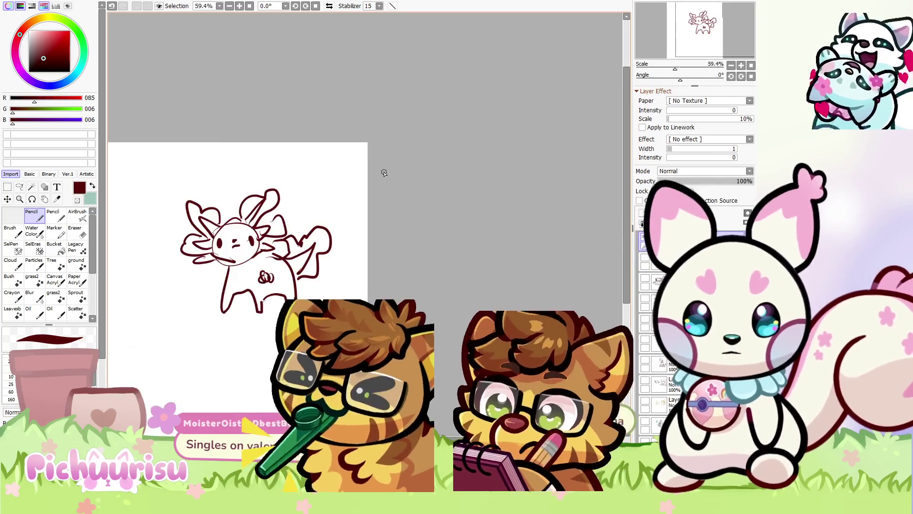
pyautogui.scroll(7, 176, 200)
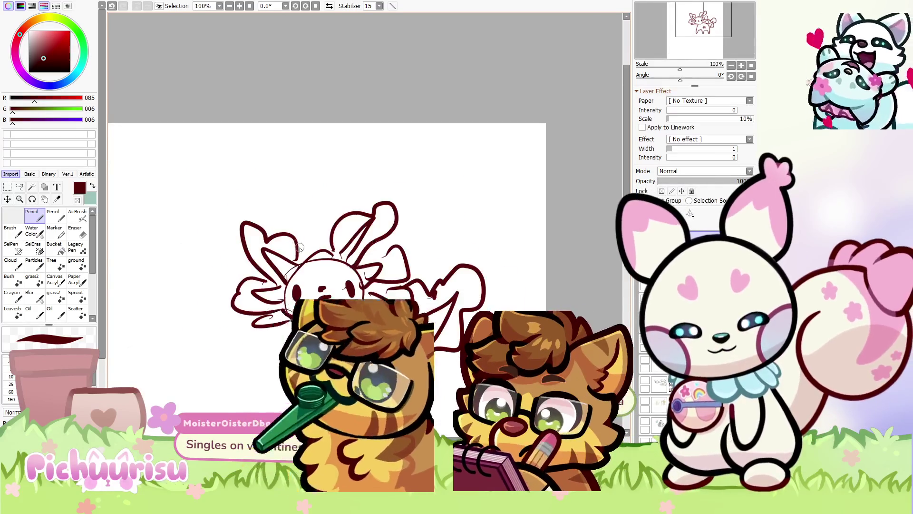
pyautogui.scroll(-3, 286, 237)
pyautogui.scroll(5, 265, 223)
pyautogui.moveTo(243, 239)
pyautogui.mouseDown()
pyautogui.moveTo(294, 273)
pyautogui.moveTo(229, 248)
pyautogui.moveTo(235, 272)
pyautogui.moveTo(210, 307)
pyautogui.mouseUp()
# Add small marking strokes on the axolotl's body
pyautogui.scroll(-5, 256, 256)
pyautogui.scroll(2, 255, 257)
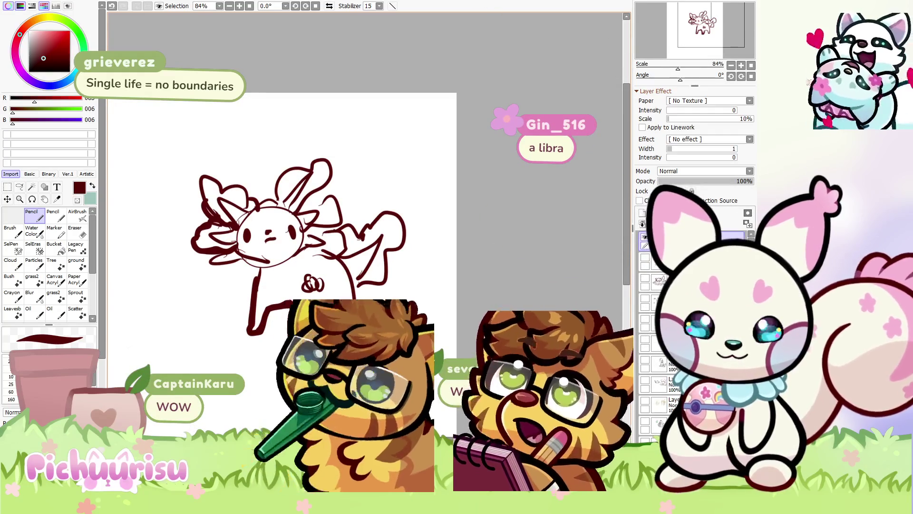
pyautogui.scroll(-2, 174, 215)
pyautogui.scroll(3, 249, 265)
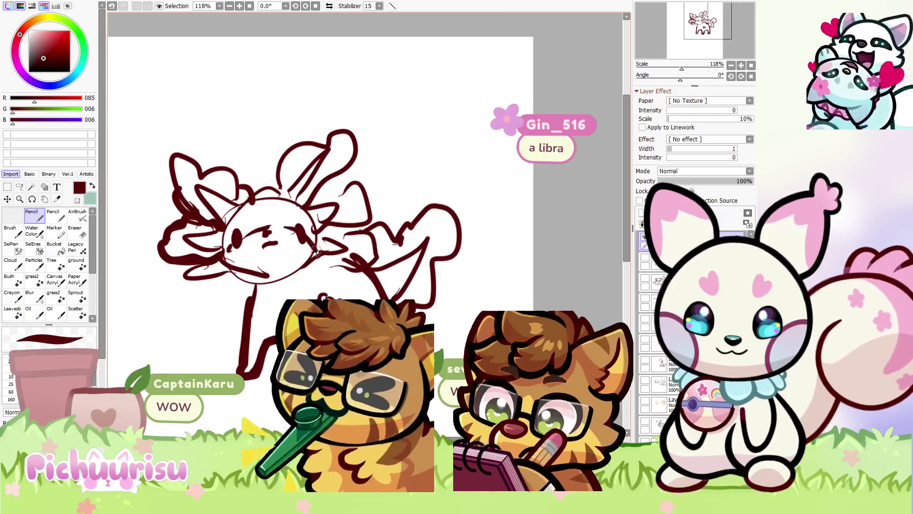
pyautogui.scroll(-2, 316, 252)
pyautogui.moveTo(291, 248)
pyautogui.mouseDown()
pyautogui.moveTo(291, 272)
pyautogui.moveTo(267, 272)
pyautogui.mouseUp()
pyautogui.scroll(-3, 461, 306)
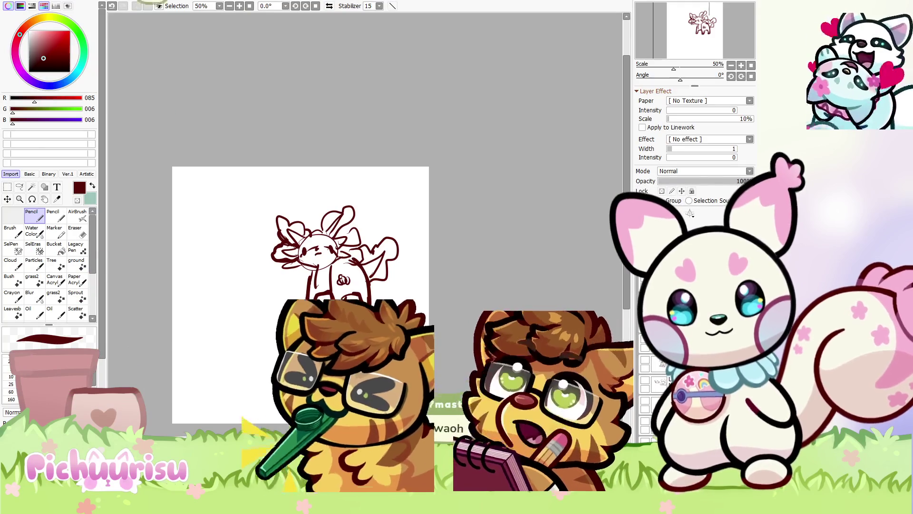
pyautogui.scroll(6, 276, 284)
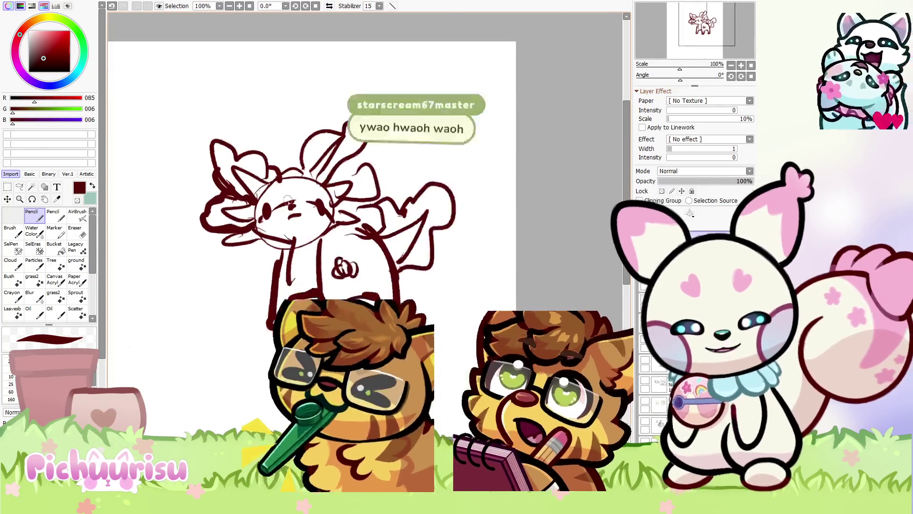
pyautogui.scroll(-2, 276, 284)
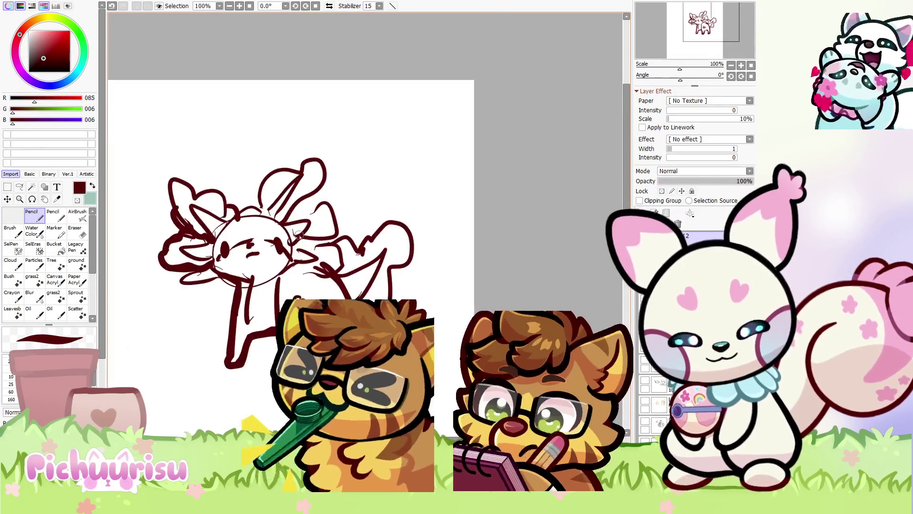
pyautogui.scroll(-2, 212, 219)
pyautogui.scroll(2, 195, 204)
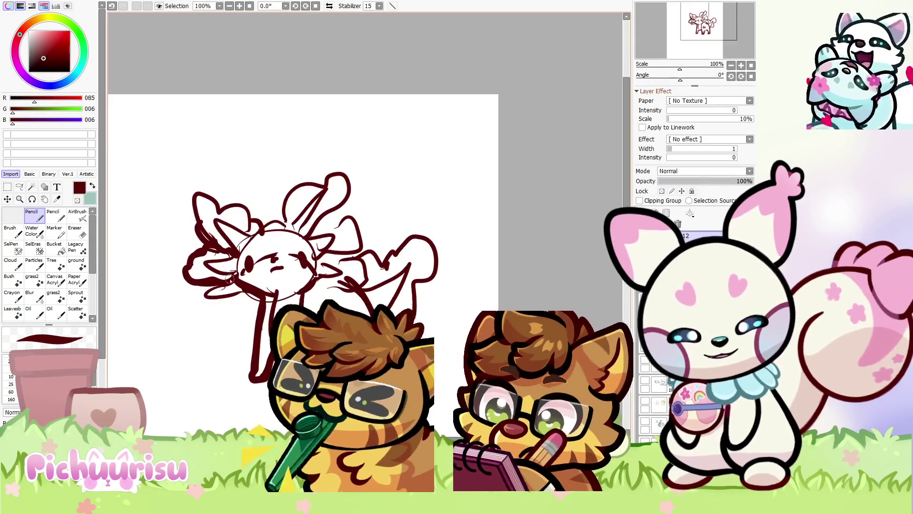
pyautogui.scroll(-4, 260, 257)
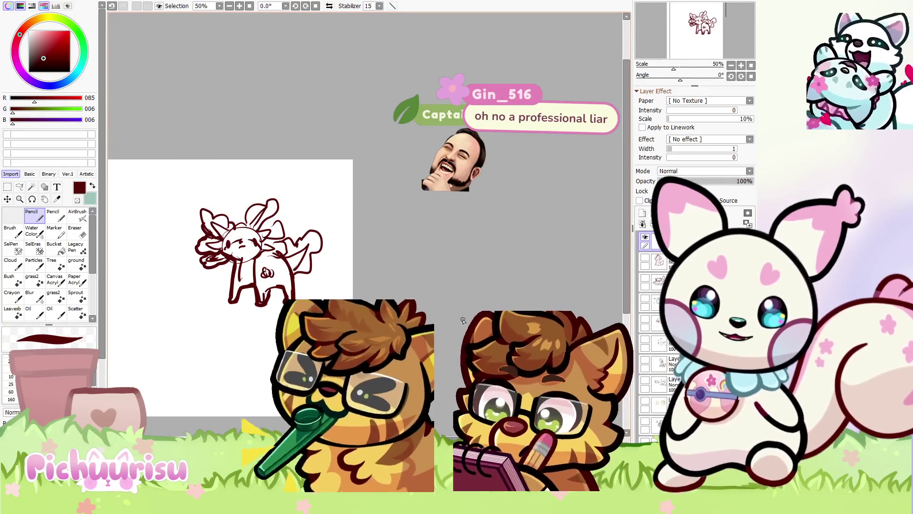
# Turn off the axolotl layer's visibility so the canvas shows a blank white page
pyautogui.hotkey('ctrl', '-')
pyautogui.hotkey('ctrl', '+')
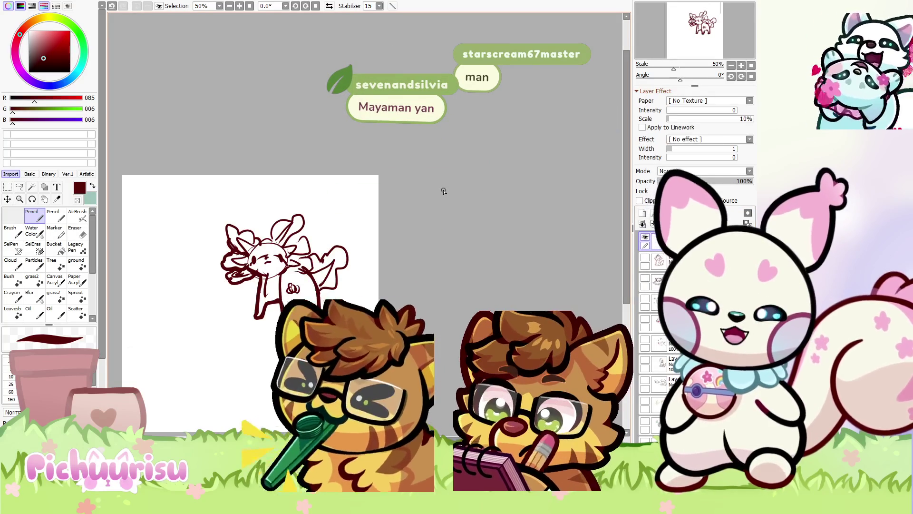
pyautogui.scroll(-1, 381, 186)
pyautogui.scroll(1, 345, 198)
pyautogui.click(645, 238)
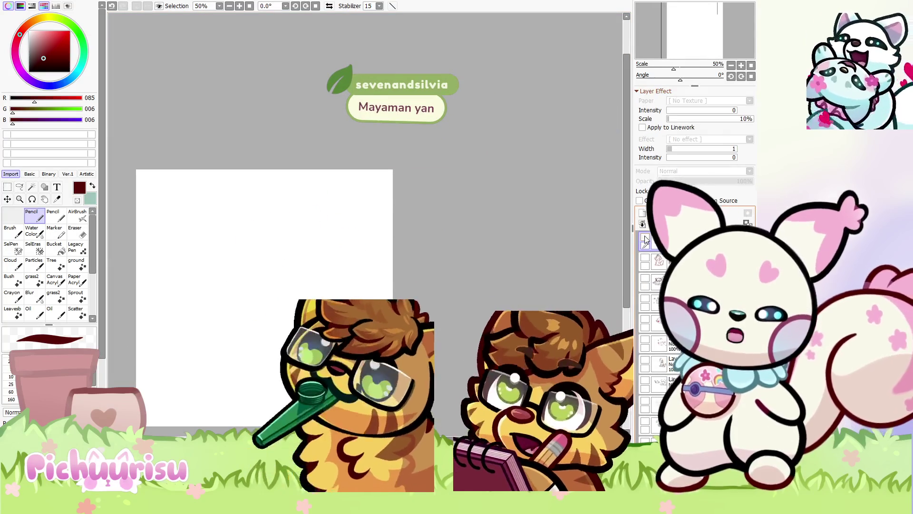
# Add a new blank layer and draw a dark-red circle as the next sketch's head
pyautogui.scroll(-1, 367, 237)
pyautogui.scroll(1, 324, 210)
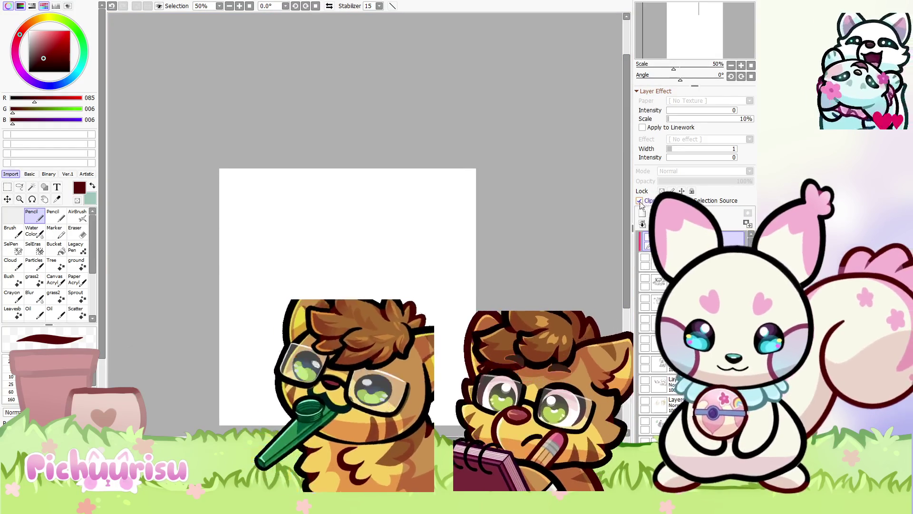
pyautogui.click(642, 213)
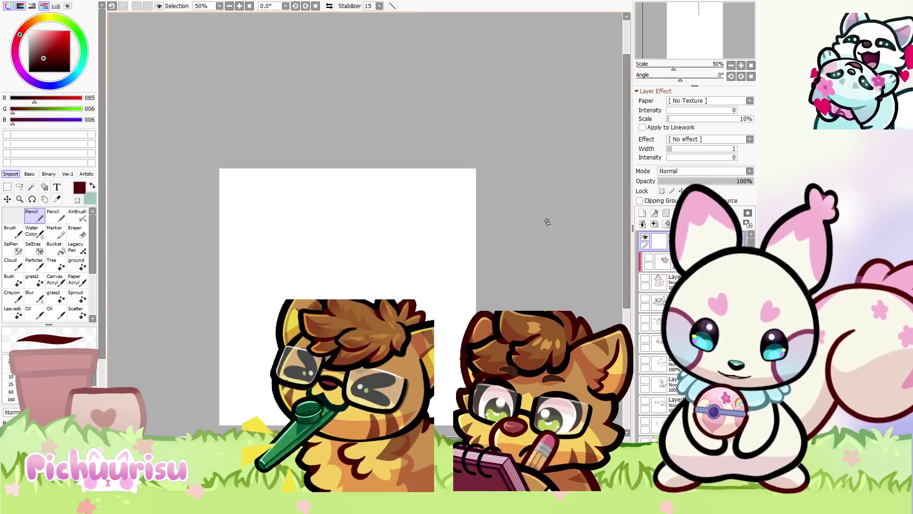
pyautogui.moveTo(344, 219)
pyautogui.mouseDown()
pyautogui.moveTo(307, 223)
pyautogui.moveTo(348, 217)
pyautogui.moveTo(292, 257)
pyautogui.moveTo(315, 271)
pyautogui.mouseUp()
# Sketch the ears, hair tufts, cheek, eye, mouth and chin on the head
pyautogui.scroll(1, 340, 234)
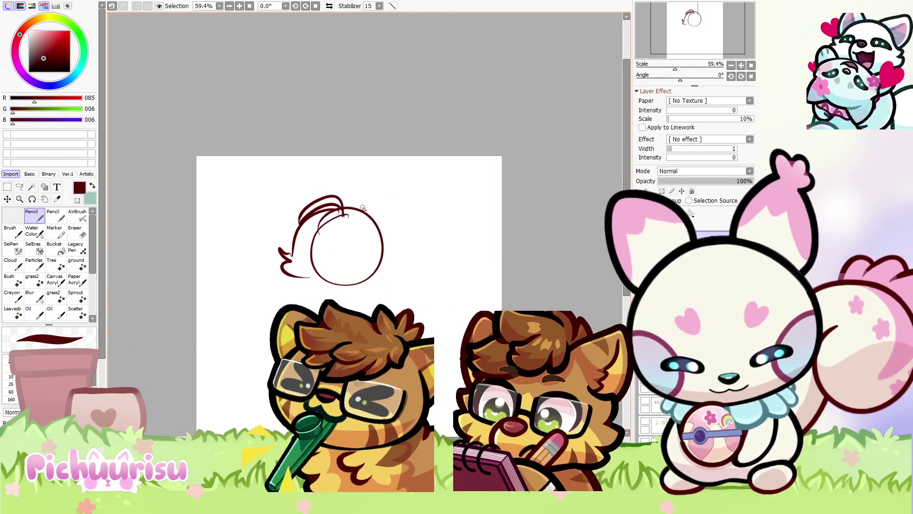
pyautogui.moveTo(370, 213)
pyautogui.mouseDown()
pyautogui.moveTo(331, 183)
pyautogui.moveTo(386, 177)
pyautogui.moveTo(392, 190)
pyautogui.mouseUp()
pyautogui.scroll(-1, 322, 165)
pyautogui.moveTo(323, 194)
pyautogui.mouseDown()
pyautogui.moveTo(305, 165)
pyautogui.moveTo(298, 191)
pyautogui.mouseUp()
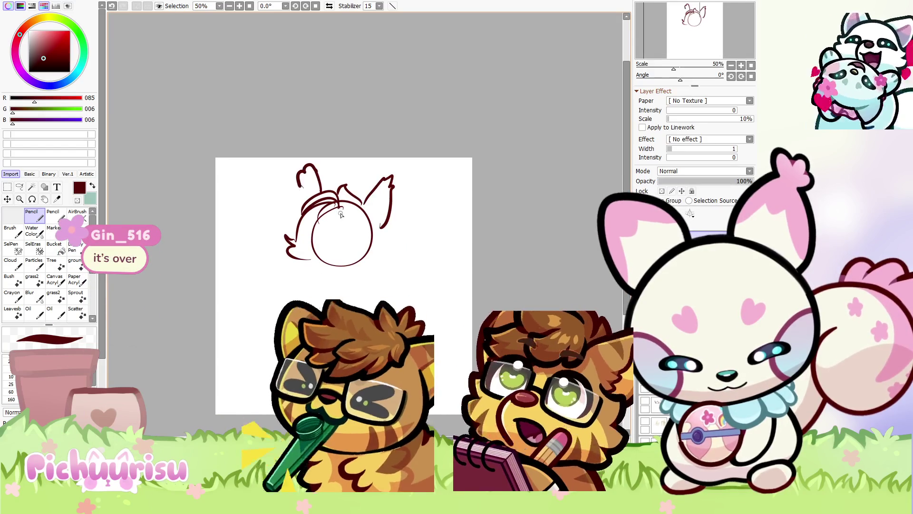
pyautogui.scroll(1, 313, 226)
pyautogui.moveTo(318, 227)
pyautogui.mouseDown()
pyautogui.moveTo(305, 242)
pyautogui.moveTo(310, 259)
pyautogui.mouseUp()
pyautogui.moveTo(342, 257)
pyautogui.mouseDown()
pyautogui.moveTo(343, 248)
pyautogui.moveTo(364, 248)
pyautogui.mouseUp()
pyautogui.scroll(-4, 328, 209)
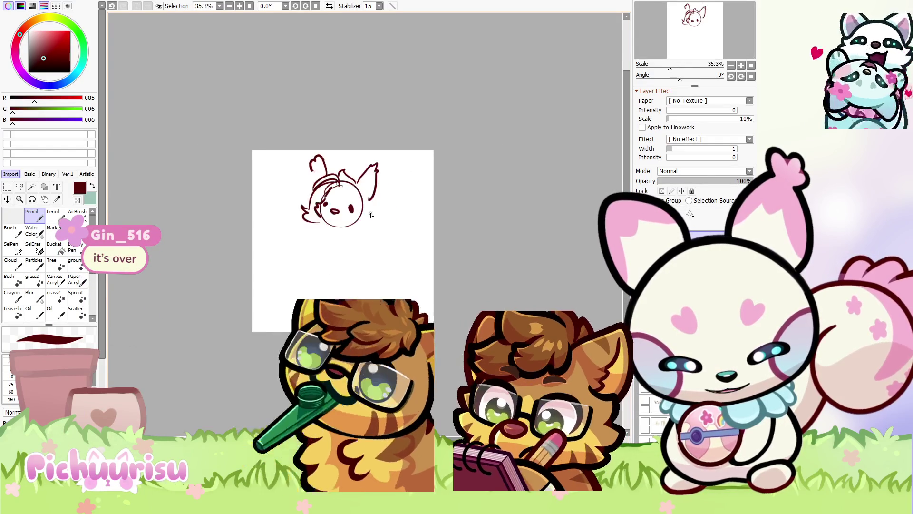
pyautogui.scroll(2, 328, 210)
pyautogui.moveTo(373, 199); pyautogui.dragTo(370, 219)
pyautogui.moveTo(308, 221)
pyautogui.mouseDown()
pyautogui.moveTo(326, 235)
pyautogui.moveTo(316, 255)
pyautogui.mouseUp()
# Draw the body, back line, front and hind legs, and a tail curling up
pyautogui.scroll(1, 311, 223)
pyautogui.scroll(-2, 316, 248)
pyautogui.scroll(1, 315, 241)
pyautogui.moveTo(313, 202)
pyautogui.mouseDown()
pyautogui.moveTo(290, 245)
pyautogui.moveTo(297, 254)
pyautogui.moveTo(314, 236)
pyautogui.mouseUp()
pyautogui.moveTo(335, 215)
pyautogui.mouseDown()
pyautogui.moveTo(327, 259)
pyautogui.moveTo(344, 244)
pyautogui.mouseUp()
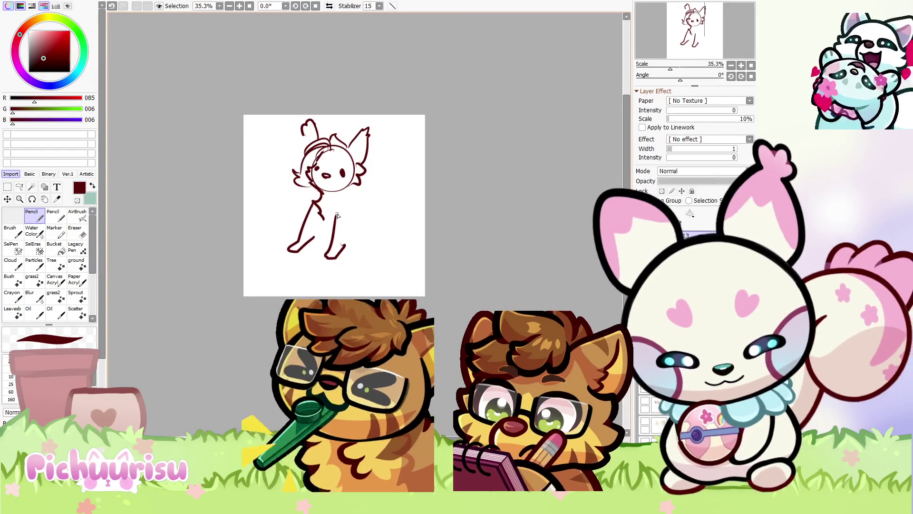
pyautogui.scroll(2, 347, 192)
pyautogui.scroll(-1, 348, 197)
pyautogui.moveTo(332, 193)
pyautogui.mouseDown()
pyautogui.moveTo(364, 187)
pyautogui.moveTo(386, 212)
pyautogui.mouseUp()
pyautogui.scroll(-1, 373, 147)
pyautogui.scroll(1, 373, 147)
pyautogui.moveTo(334, 192)
pyautogui.mouseDown()
pyautogui.moveTo(366, 130)
pyautogui.moveTo(370, 153)
pyautogui.moveTo(349, 212)
pyautogui.mouseUp()
pyautogui.moveTo(292, 261)
pyautogui.mouseDown()
pyautogui.moveTo(314, 237)
pyautogui.moveTo(345, 274)
pyautogui.moveTo(349, 216)
pyautogui.moveTo(316, 249)
pyautogui.moveTo(329, 227)
pyautogui.mouseUp()
# Add hair strokes across the top of the head and inner-ear lines in the right ear
pyautogui.scroll(-1, 350, 216)
pyautogui.scroll(1, 309, 224)
pyautogui.scroll(-1, 329, 227)
pyautogui.scroll(1, 268, 178)
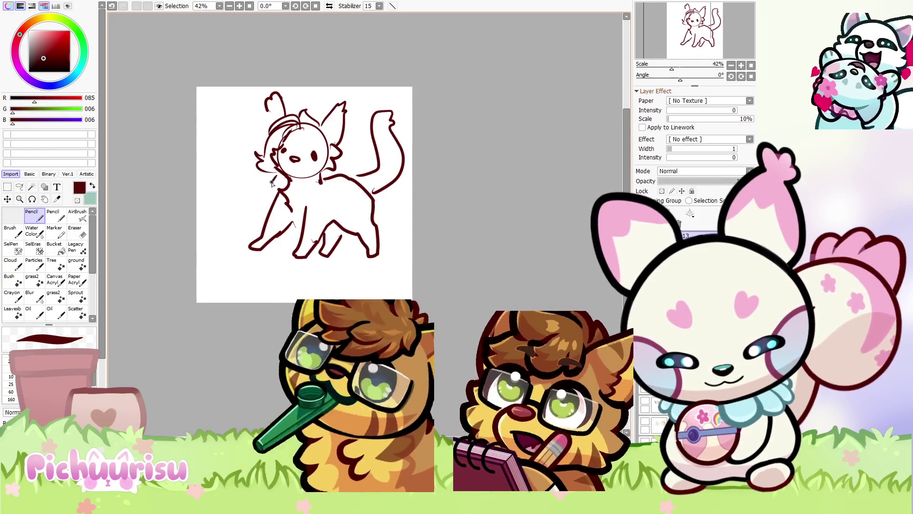
pyautogui.scroll(2, 293, 123)
pyautogui.moveTo(283, 151)
pyautogui.mouseDown()
pyautogui.moveTo(343, 152)
pyautogui.moveTo(303, 108)
pyautogui.mouseUp()
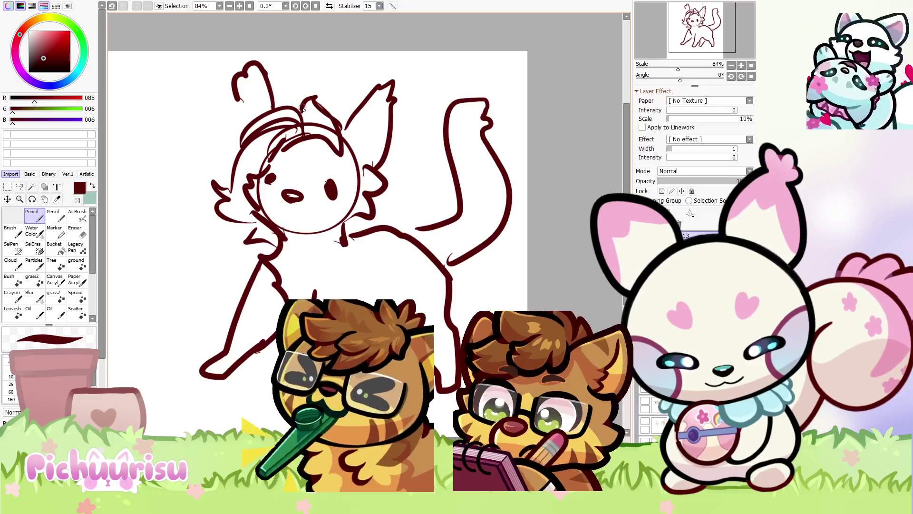
pyautogui.scroll(-2, 270, 109)
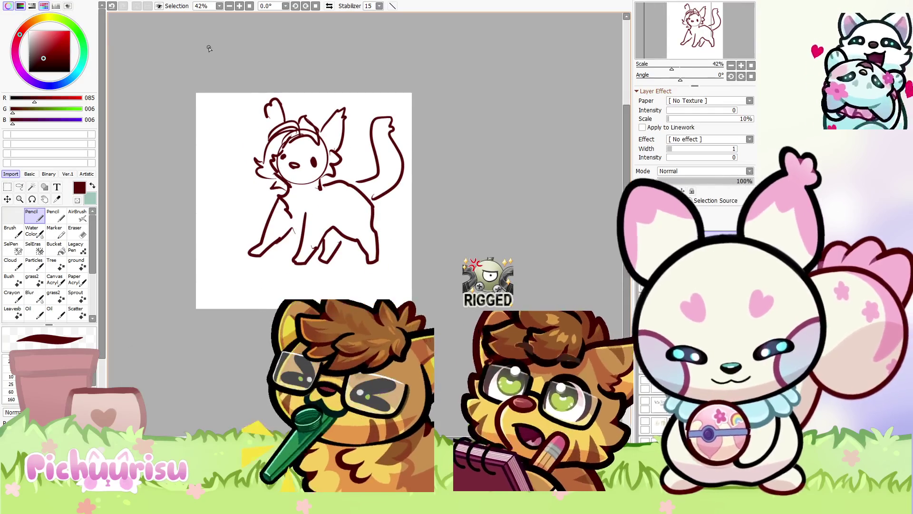
pyautogui.moveTo(326, 144); pyautogui.dragTo(339, 121)
# Add the left inner-ear lines, then scale the cat sketch down and shift it left
pyautogui.moveTo(270, 133)
pyautogui.mouseDown()
pyautogui.moveTo(276, 115)
pyautogui.moveTo(306, 157)
pyautogui.mouseUp()
pyautogui.hotkey('ctrl', 't')
pyautogui.moveTo(338, 198)
pyautogui.mouseDown()
pyautogui.moveTo(277, 204)
pyautogui.moveTo(298, 202)
pyautogui.mouseUp()
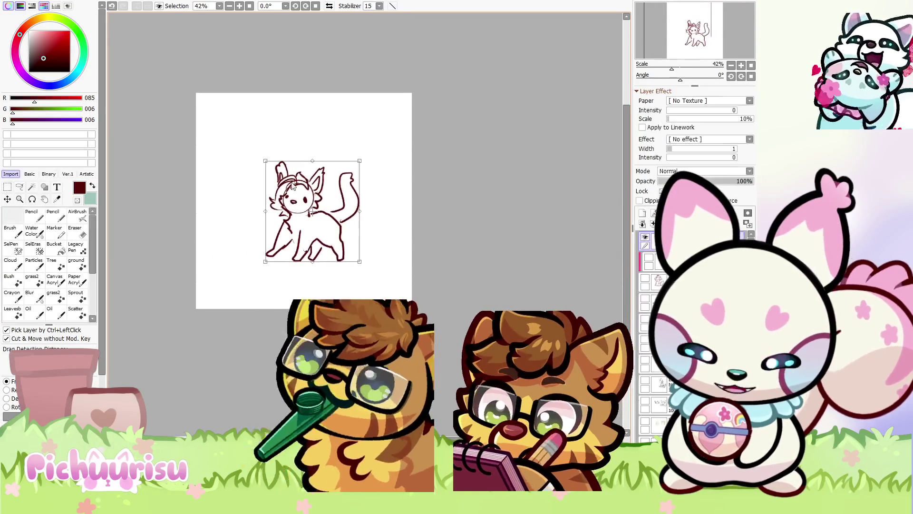
pyautogui.press('Return')
# On a new layer, draw a ground ellipse under the cat's feet in a brighter dark red
pyautogui.click(643, 212)
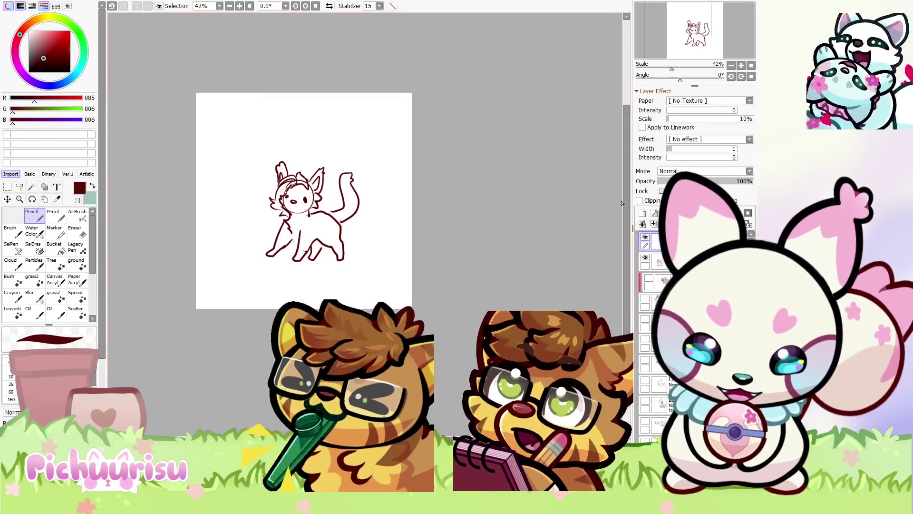
pyautogui.click(51, 52)
pyautogui.moveTo(267, 261)
pyautogui.mouseDown()
pyautogui.moveTo(225, 280)
pyautogui.moveTo(338, 256)
pyautogui.mouseUp()
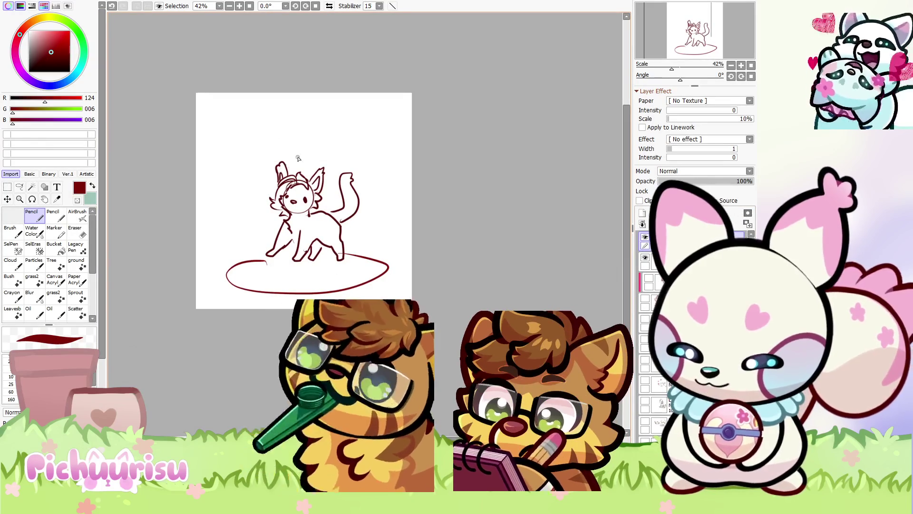
# Hide the cat and ellipse layers and add a fresh layer to draw on
pyautogui.click(645, 258)
pyautogui.click(645, 237)
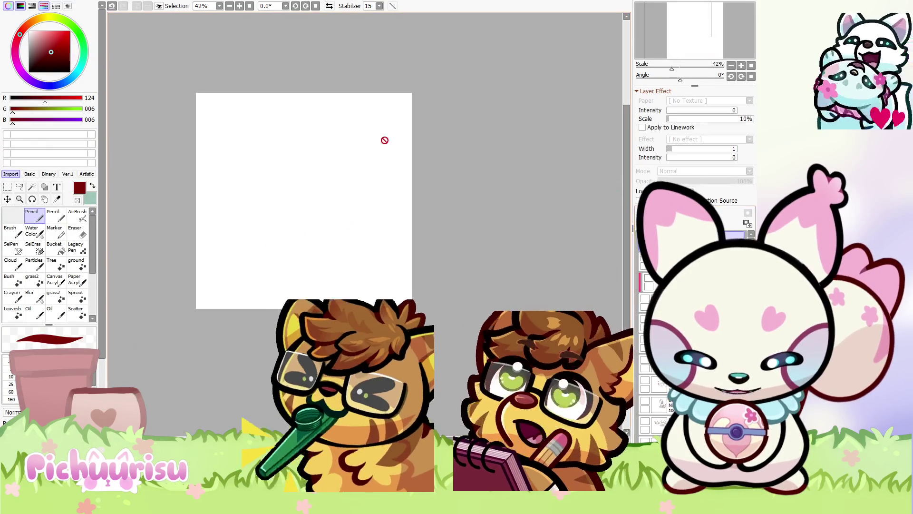
pyautogui.click(642, 212)
# Sketch a new chibi's round head, ears, mouth, body, feet and arm
pyautogui.moveTo(306, 172)
pyautogui.mouseDown()
pyautogui.moveTo(319, 206)
pyautogui.moveTo(280, 161)
pyautogui.moveTo(266, 195)
pyautogui.moveTo(283, 202)
pyautogui.moveTo(295, 173)
pyautogui.moveTo(327, 153)
pyautogui.moveTo(337, 169)
pyautogui.mouseUp()
pyautogui.moveTo(288, 162)
pyautogui.mouseDown()
pyautogui.moveTo(284, 152)
pyautogui.moveTo(273, 164)
pyautogui.mouseUp()
pyautogui.moveTo(294, 199); pyautogui.dragTo(292, 202)
pyautogui.moveTo(318, 238); pyautogui.dragTo(319, 237)
pyautogui.moveTo(274, 227)
pyautogui.mouseDown()
pyautogui.moveTo(275, 267)
pyautogui.moveTo(321, 273)
pyautogui.mouseUp()
pyautogui.moveTo(314, 213)
pyautogui.mouseDown()
pyautogui.moveTo(343, 234)
pyautogui.moveTo(335, 259)
pyautogui.mouseUp()
# Draw an oval base around the figure, then shrink the sketch and shift it up-left
pyautogui.moveTo(399, 272); pyautogui.dragTo(403, 231)
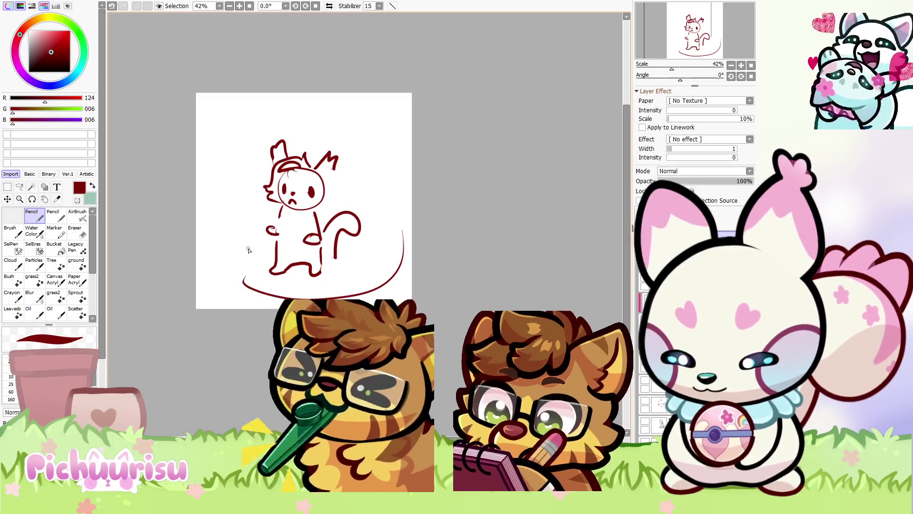
pyautogui.moveTo(257, 226); pyautogui.dragTo(224, 267)
pyautogui.moveTo(272, 208); pyautogui.dragTo(244, 285)
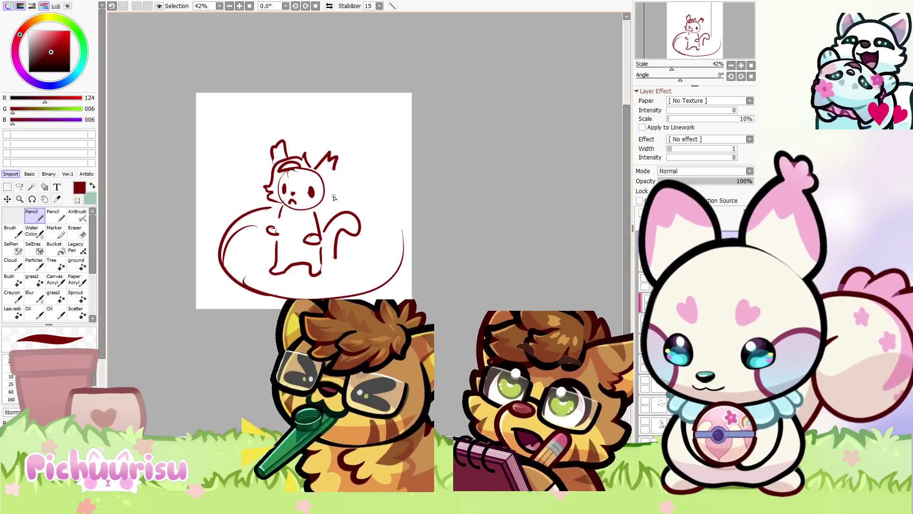
pyautogui.moveTo(333, 195); pyautogui.dragTo(404, 243)
pyautogui.hotkey('ctrl', 't')
pyautogui.moveTo(217, 300)
pyautogui.mouseDown()
pyautogui.moveTo(259, 258)
pyautogui.moveTo(226, 223)
pyautogui.moveTo(307, 259)
pyautogui.mouseUp()
pyautogui.press('Return')
# Thicken the base rim, draw a tall hooked bar, and hatch the base's bottom rim
pyautogui.moveTo(354, 211)
pyautogui.mouseDown()
pyautogui.moveTo(364, 220)
pyautogui.moveTo(293, 262)
pyautogui.mouseUp()
pyautogui.moveTo(235, 234)
pyautogui.mouseDown()
pyautogui.moveTo(242, 247)
pyautogui.moveTo(316, 266)
pyautogui.moveTo(288, 252)
pyautogui.mouseUp()
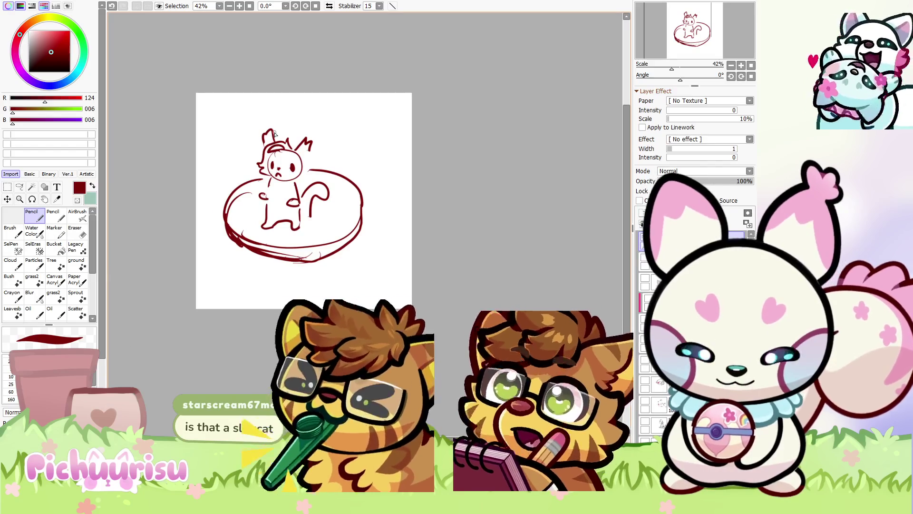
pyautogui.moveTo(298, 109)
pyautogui.mouseDown()
pyautogui.moveTo(286, 159)
pyautogui.moveTo(291, 252)
pyautogui.moveTo(276, 113)
pyautogui.moveTo(266, 251)
pyautogui.mouseUp()
pyautogui.moveTo(302, 104); pyautogui.dragTo(296, 107)
pyautogui.moveTo(302, 170)
pyautogui.mouseDown()
pyautogui.moveTo(320, 166)
pyautogui.moveTo(359, 231)
pyautogui.moveTo(291, 249)
pyautogui.mouseUp()
pyautogui.moveTo(265, 176)
pyautogui.mouseDown()
pyautogui.moveTo(232, 198)
pyautogui.moveTo(227, 223)
pyautogui.mouseUp()
pyautogui.moveTo(359, 214)
pyautogui.mouseDown()
pyautogui.moveTo(363, 234)
pyautogui.moveTo(288, 263)
pyautogui.mouseUp()
pyautogui.moveTo(223, 229)
pyautogui.mouseDown()
pyautogui.moveTo(290, 264)
pyautogui.moveTo(336, 256)
pyautogui.moveTo(348, 239)
pyautogui.moveTo(236, 232)
pyautogui.mouseUp()
pyautogui.moveTo(353, 241)
pyautogui.mouseDown()
pyautogui.moveTo(289, 262)
pyautogui.moveTo(228, 233)
pyautogui.mouseUp()
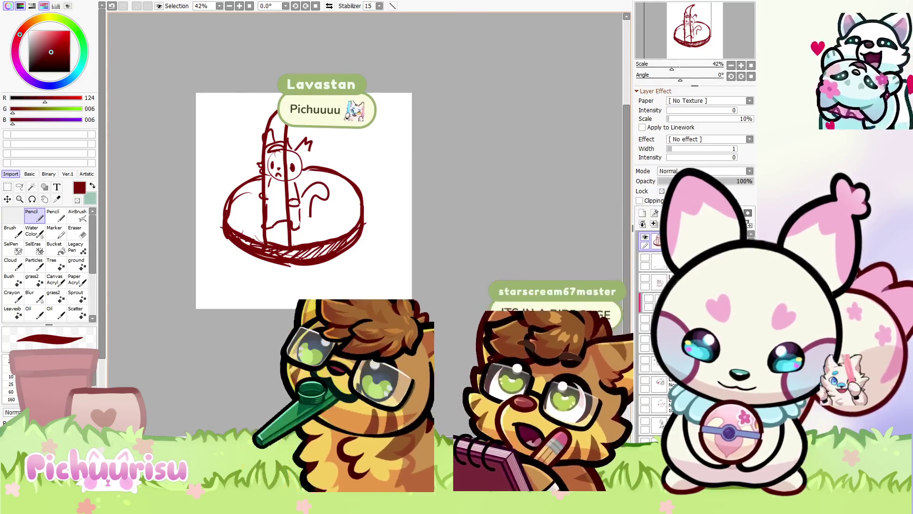
# Move the sketch slightly down-right and draw a loop on top of the birdcage
pyautogui.click(8, 199)
pyautogui.moveTo(210, 196); pyautogui.dragTo(212, 208)
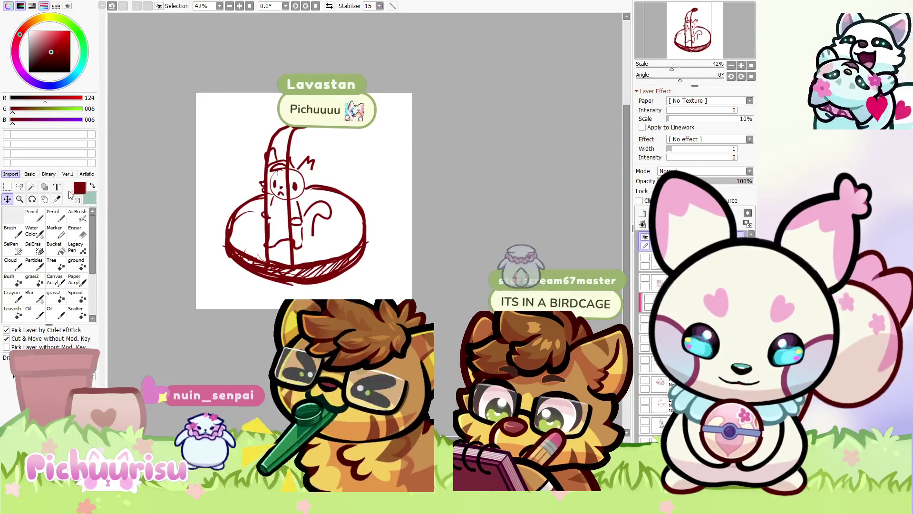
pyautogui.click(33, 215)
pyautogui.moveTo(299, 116)
pyautogui.mouseDown()
pyautogui.moveTo(304, 106)
pyautogui.moveTo(309, 120)
pyautogui.mouseUp()
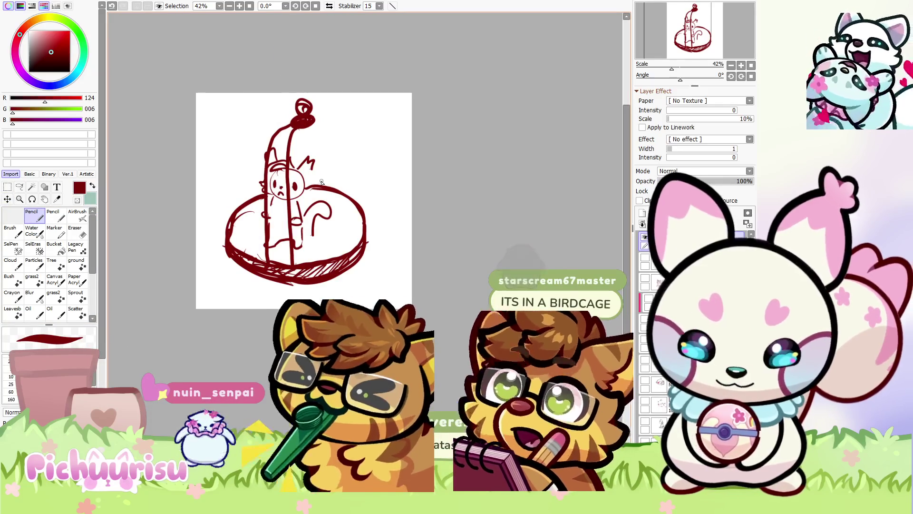
# Thicken and hatch the base's right side and scribble a dark blob left of the bar
pyautogui.moveTo(333, 191); pyautogui.dragTo(353, 204)
pyautogui.moveTo(351, 251); pyautogui.dragTo(346, 258)
pyautogui.moveTo(364, 217)
pyautogui.mouseDown()
pyautogui.moveTo(370, 247)
pyautogui.moveTo(345, 265)
pyautogui.mouseUp()
pyautogui.press('shift')
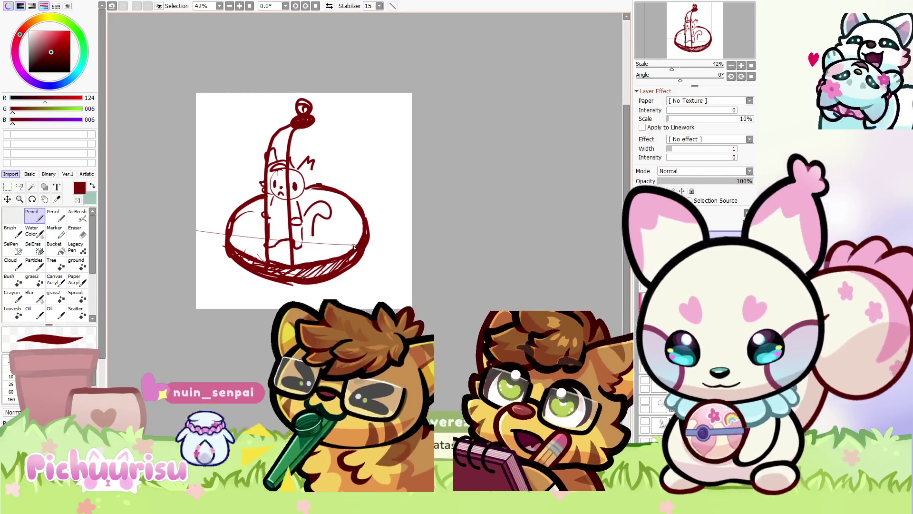
pyautogui.moveTo(267, 209)
pyautogui.mouseDown()
pyautogui.moveTo(265, 223)
pyautogui.moveTo(299, 222)
pyautogui.mouseUp()
pyautogui.hotkey('ctrl', '0')
# Paint white over the dark blob and the ring around the right bar, then return to dark red
pyautogui.press('x')
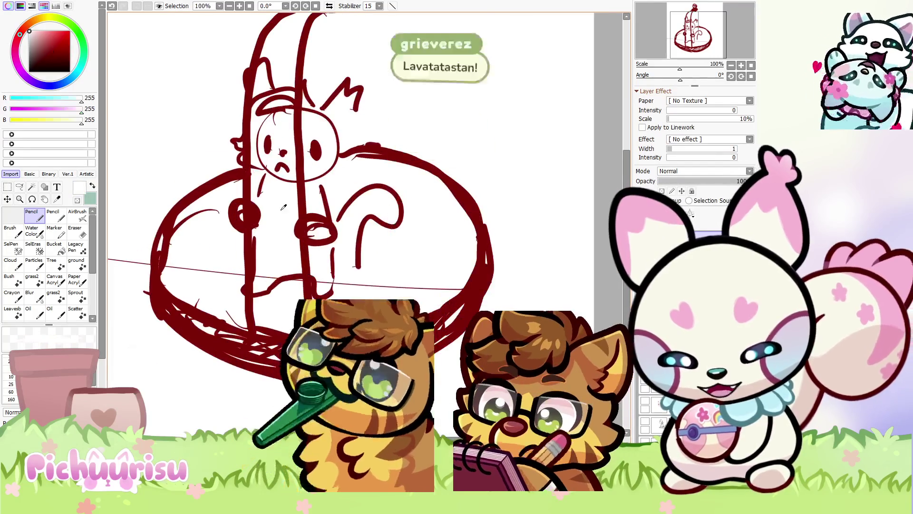
pyautogui.moveTo(240, 210); pyautogui.dragTo(249, 219)
pyautogui.moveTo(321, 229)
pyautogui.mouseDown()
pyautogui.moveTo(342, 250)
pyautogui.moveTo(346, 278)
pyautogui.mouseUp()
pyautogui.scroll(-5, 286, 209)
pyautogui.scroll(4, 286, 209)
pyautogui.scroll(2, 286, 209)
pyautogui.scroll(-2, 286, 210)
pyautogui.press('x')
pyautogui.scroll(-3, 333, 253)
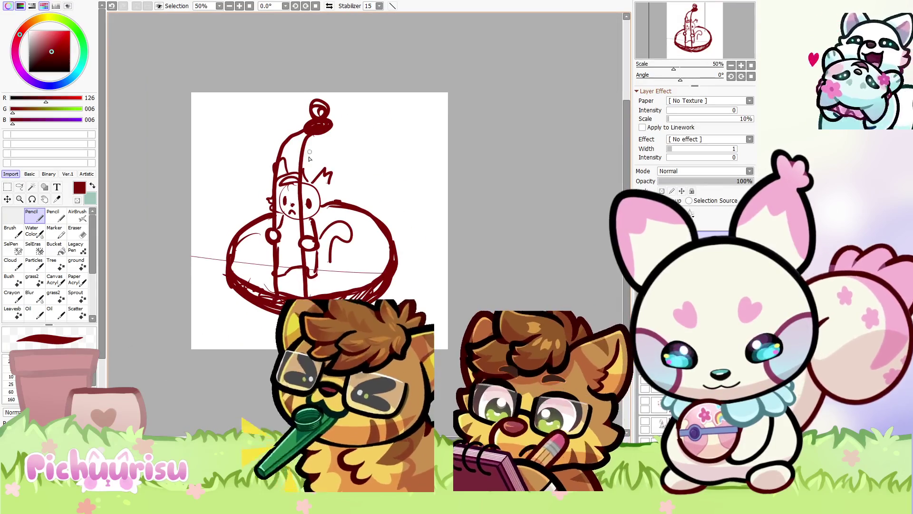
pyautogui.scroll(1, 318, 225)
pyautogui.scroll(-3, 227, 112)
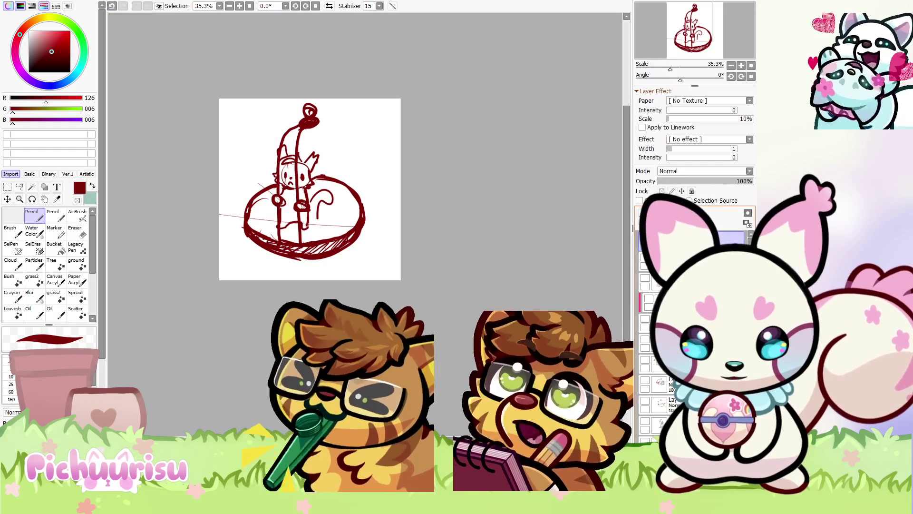
# Hide the birdcage layer, pick a lower layer, and draw the new chibi's head curves and chin
pyautogui.press('Delete')
pyautogui.click(646, 321)
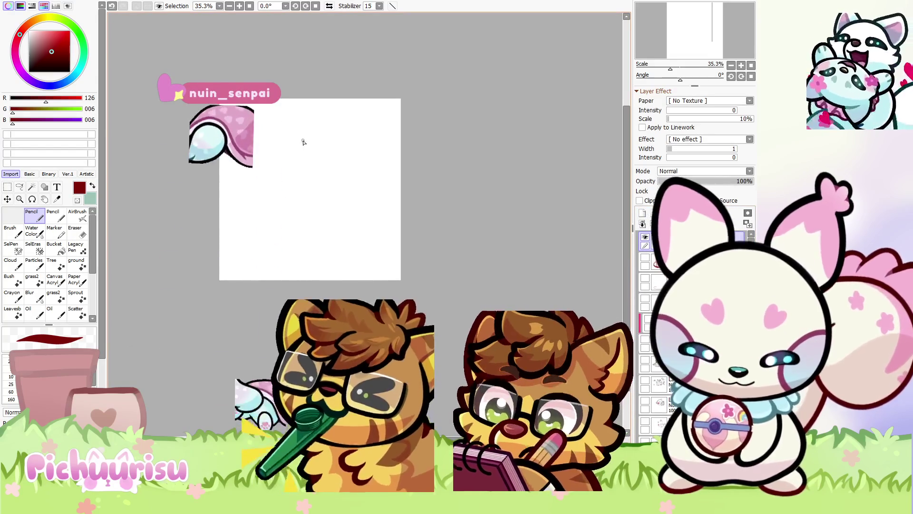
pyautogui.scroll(1, 297, 138)
pyautogui.moveTo(326, 143)
pyautogui.mouseDown()
pyautogui.moveTo(331, 175)
pyautogui.moveTo(317, 189)
pyautogui.mouseUp()
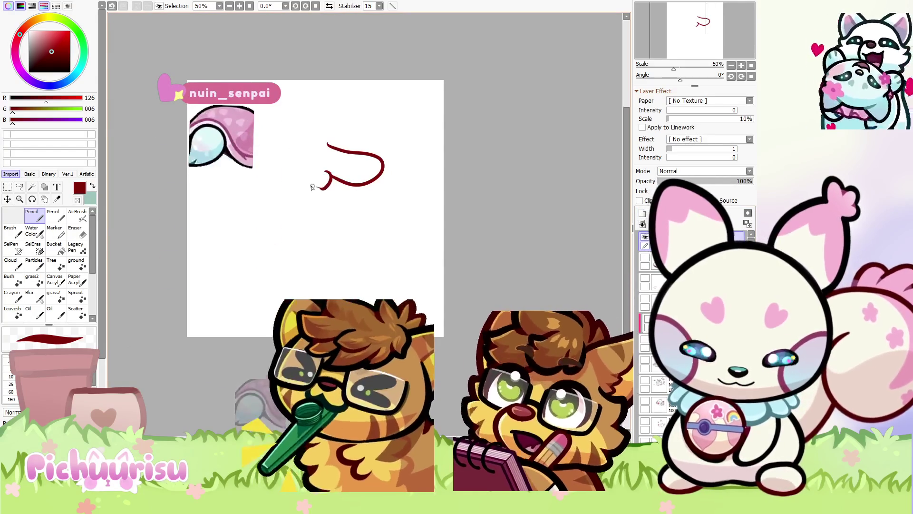
pyautogui.moveTo(214, 160)
pyautogui.mouseDown()
pyautogui.moveTo(229, 177)
pyautogui.moveTo(309, 167)
pyautogui.moveTo(282, 167)
pyautogui.moveTo(263, 135)
pyautogui.moveTo(325, 143)
pyautogui.mouseUp()
pyautogui.moveTo(266, 119); pyautogui.dragTo(293, 103)
pyautogui.moveTo(257, 153)
pyautogui.mouseDown()
pyautogui.moveTo(282, 159)
pyautogui.moveTo(243, 189)
pyautogui.moveTo(259, 190)
pyautogui.moveTo(247, 186)
pyautogui.moveTo(260, 176)
pyautogui.moveTo(248, 161)
pyautogui.mouseUp()
# Draw the chibi's right arm, body, lower body and feet line, and a curly tail
pyautogui.scroll(-1, 275, 164)
pyautogui.scroll(2, 276, 165)
pyautogui.scroll(-1, 248, 161)
pyautogui.moveTo(326, 144)
pyautogui.mouseDown()
pyautogui.moveTo(343, 164)
pyautogui.moveTo(328, 170)
pyautogui.mouseUp()
pyautogui.scroll(-1, 328, 170)
pyautogui.scroll(1, 278, 164)
pyautogui.moveTo(288, 142); pyautogui.dragTo(273, 194)
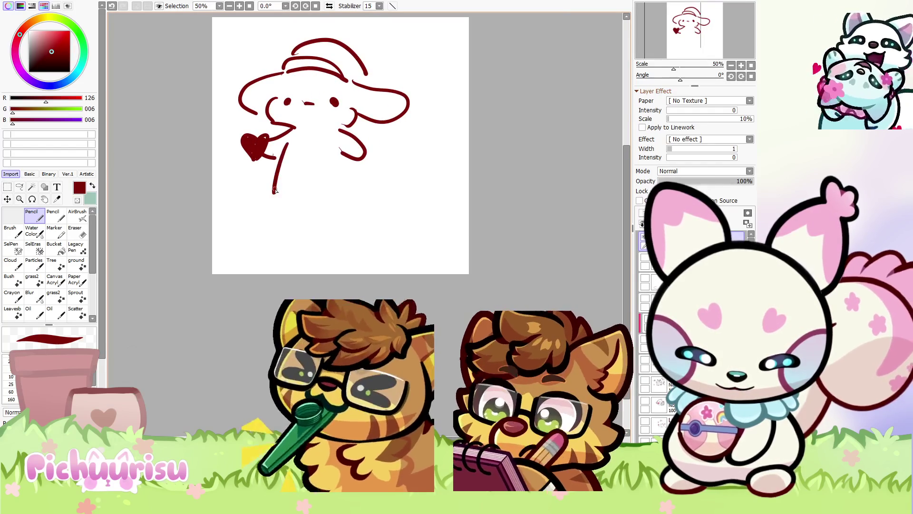
pyautogui.moveTo(340, 148); pyautogui.dragTo(336, 214)
pyautogui.moveTo(272, 183)
pyautogui.mouseDown()
pyautogui.moveTo(281, 205)
pyautogui.moveTo(329, 205)
pyautogui.moveTo(333, 213)
pyautogui.mouseUp()
pyautogui.moveTo(352, 170)
pyautogui.mouseDown()
pyautogui.moveTo(404, 155)
pyautogui.moveTo(366, 205)
pyautogui.mouseUp()
# Switch the colour to white with X and paint out the stray neck line
pyautogui.scroll(-1, 366, 205)
pyautogui.scroll(1, 249, 52)
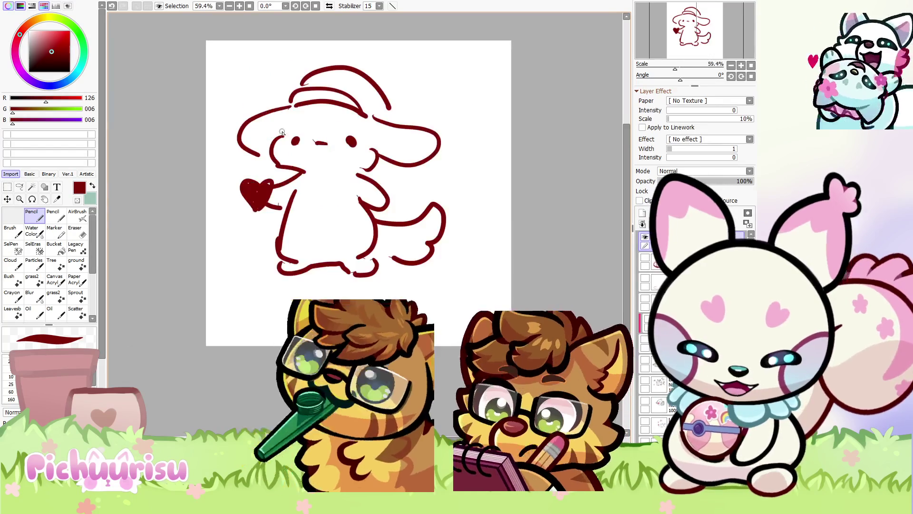
pyautogui.scroll(2, 305, 96)
pyautogui.scroll(-2, 333, 119)
pyautogui.scroll(2, 364, 137)
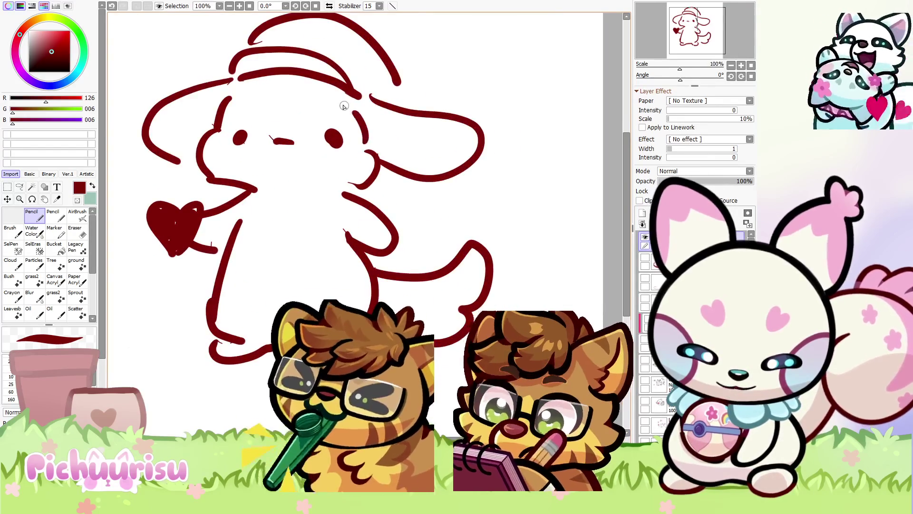
pyautogui.scroll(-7, 266, 116)
pyautogui.scroll(8, 301, 104)
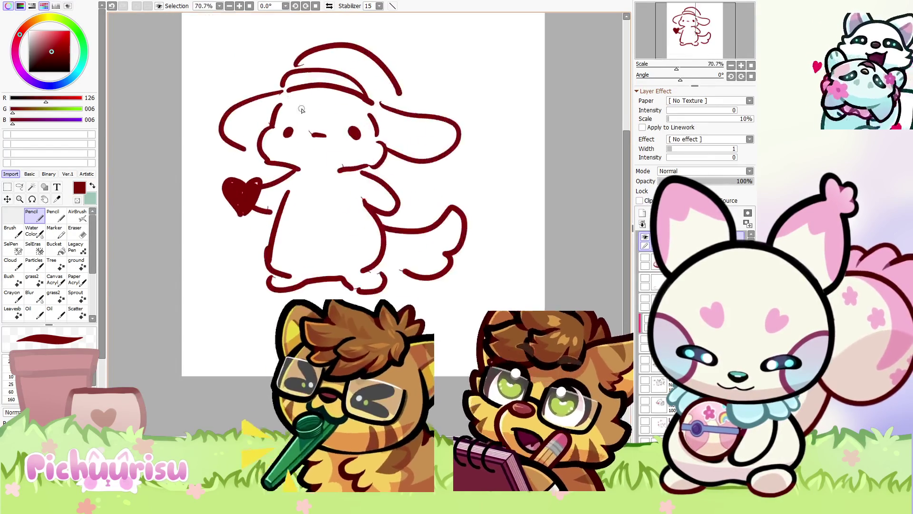
pyautogui.scroll(-6, 326, 131)
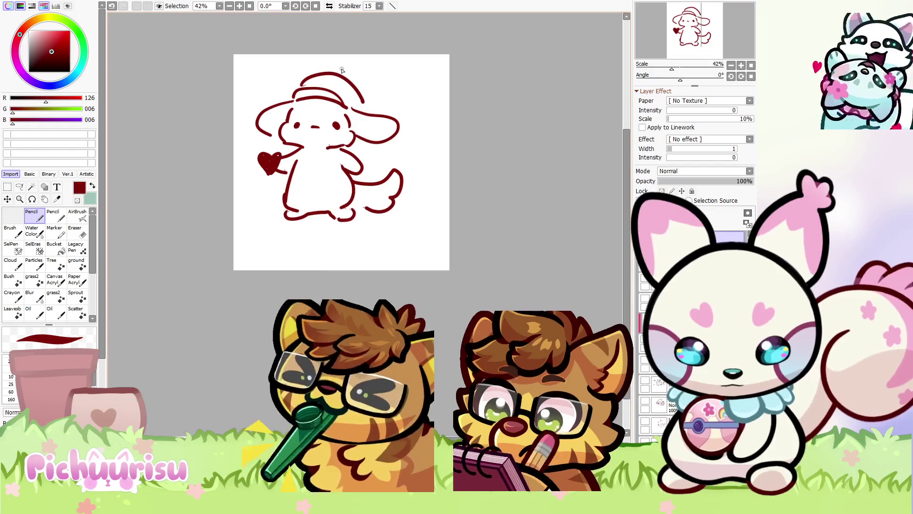
pyautogui.scroll(5, 274, 225)
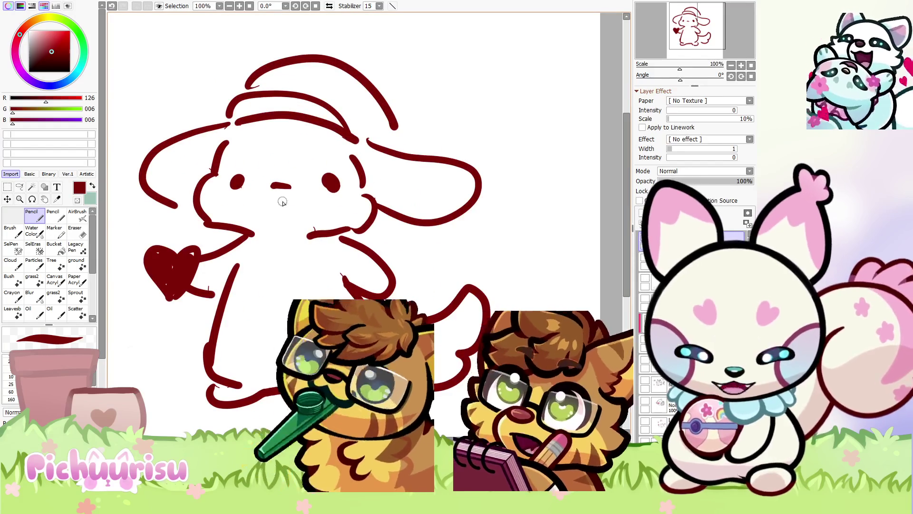
pyautogui.scroll(2, 282, 195)
pyautogui.scroll(-5, 278, 222)
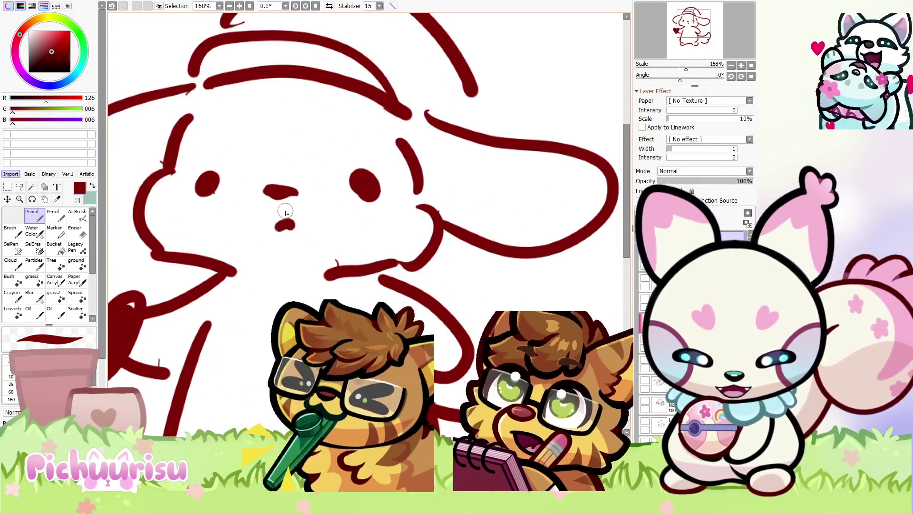
pyautogui.scroll(2, 239, 178)
pyautogui.scroll(2, 239, 179)
pyautogui.scroll(-2, 245, 214)
pyautogui.scroll(2, 281, 207)
pyautogui.scroll(-2, 317, 234)
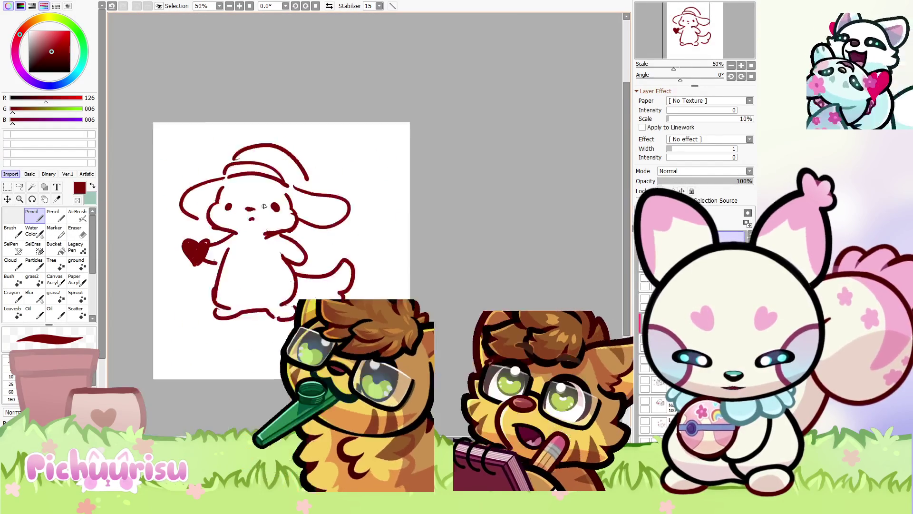
pyautogui.scroll(1, 317, 238)
pyautogui.press('x')
pyautogui.moveTo(319, 247)
pyautogui.mouseDown()
pyautogui.moveTo(286, 267)
pyautogui.moveTo(295, 267)
pyautogui.mouseUp()
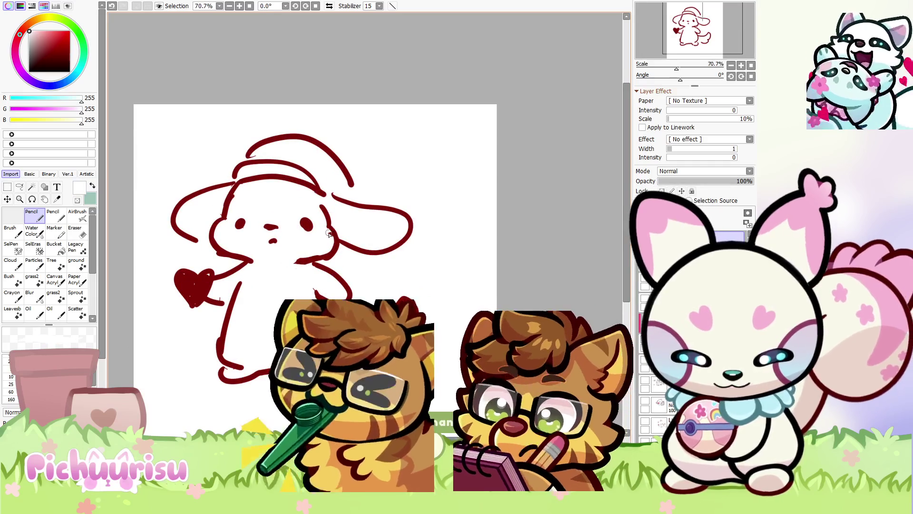
pyautogui.scroll(-1, 328, 233)
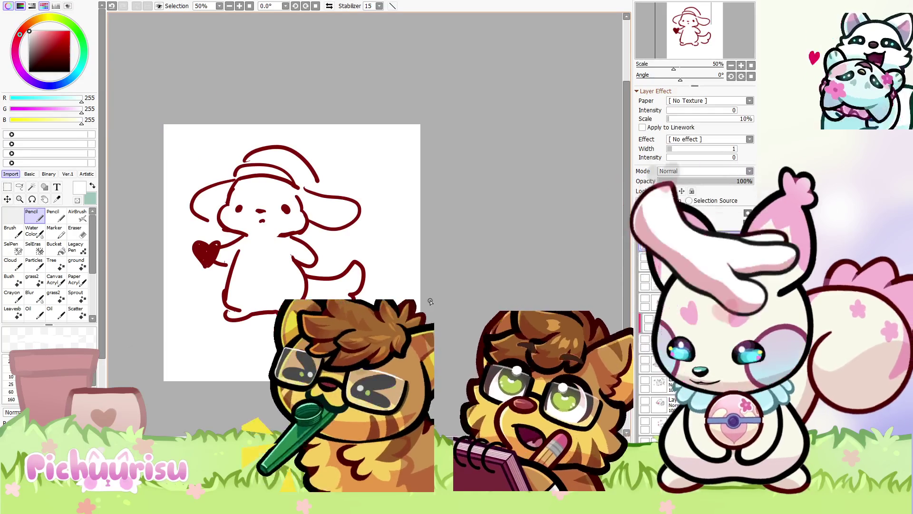
# Clear the chibi and sketch a sheep with face, wool curls, body and legs
pyautogui.press('Delete')
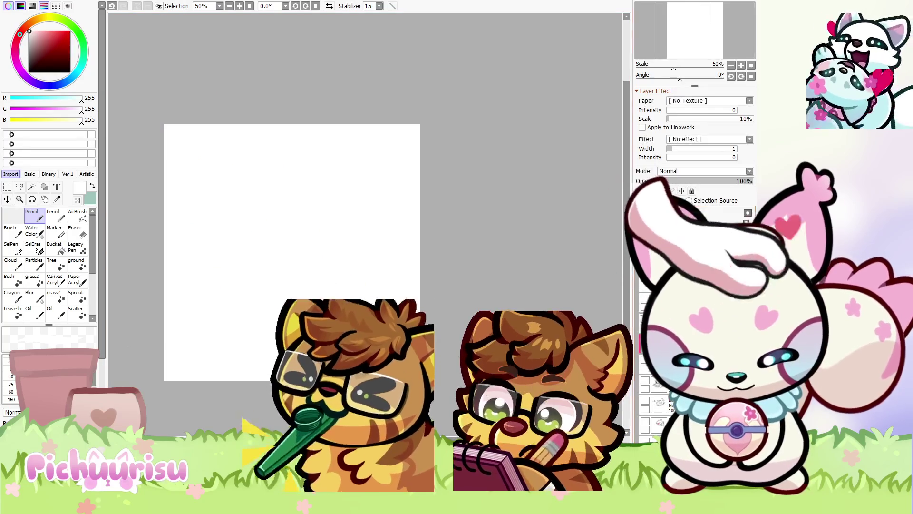
pyautogui.moveTo(298, 188)
pyautogui.mouseDown()
pyautogui.moveTo(281, 228)
pyautogui.moveTo(340, 236)
pyautogui.moveTo(328, 219)
pyautogui.moveTo(293, 208)
pyautogui.moveTo(366, 194)
pyautogui.moveTo(372, 223)
pyautogui.moveTo(270, 198)
pyautogui.moveTo(279, 202)
pyautogui.mouseUp()
pyautogui.moveTo(338, 172)
pyautogui.mouseDown()
pyautogui.moveTo(385, 175)
pyautogui.moveTo(393, 161)
pyautogui.moveTo(303, 160)
pyautogui.moveTo(311, 143)
pyautogui.mouseUp()
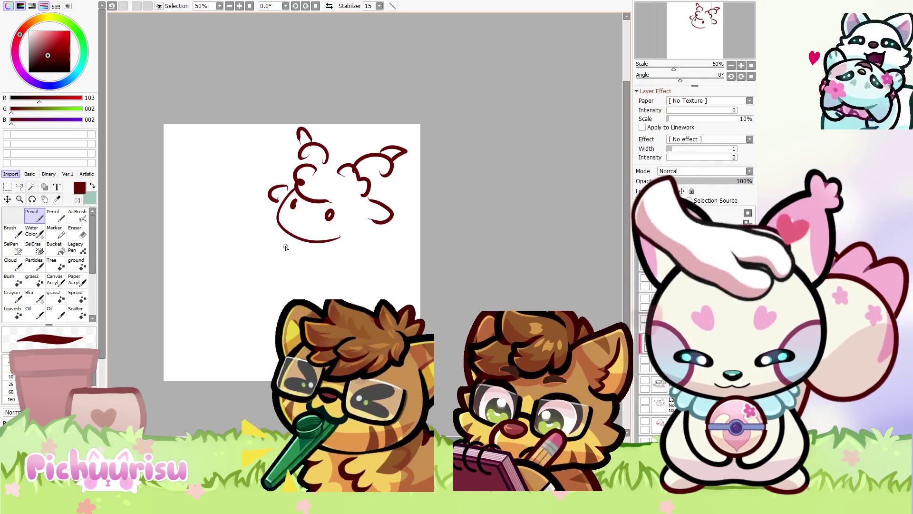
pyautogui.moveTo(286, 245); pyautogui.dragTo(323, 299)
pyautogui.moveTo(383, 195)
pyautogui.mouseDown()
pyautogui.moveTo(405, 227)
pyautogui.moveTo(394, 279)
pyautogui.mouseUp()
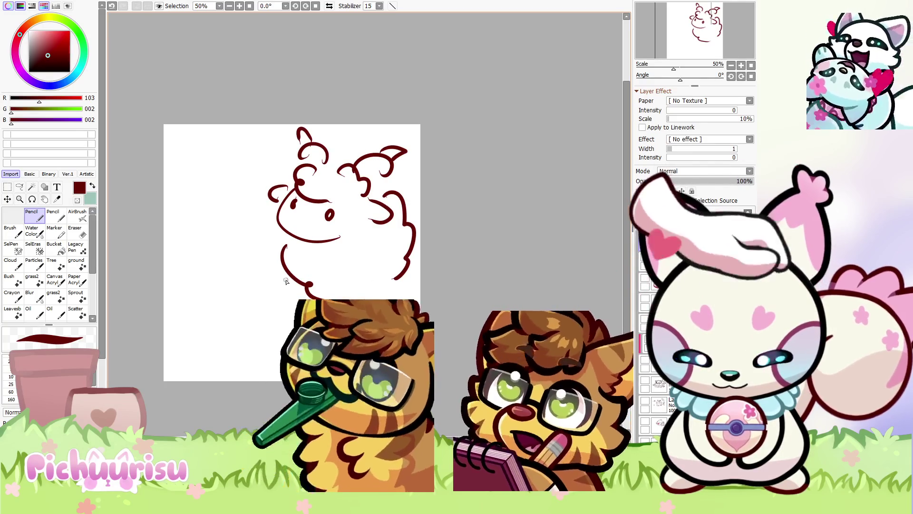
pyautogui.moveTo(307, 297); pyautogui.dragTo(344, 304)
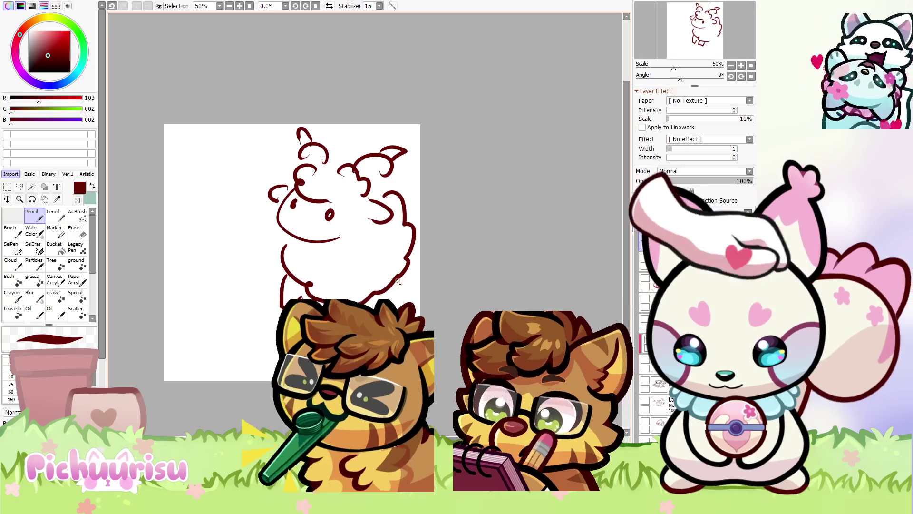
pyautogui.moveTo(407, 261); pyautogui.dragTo(407, 298)
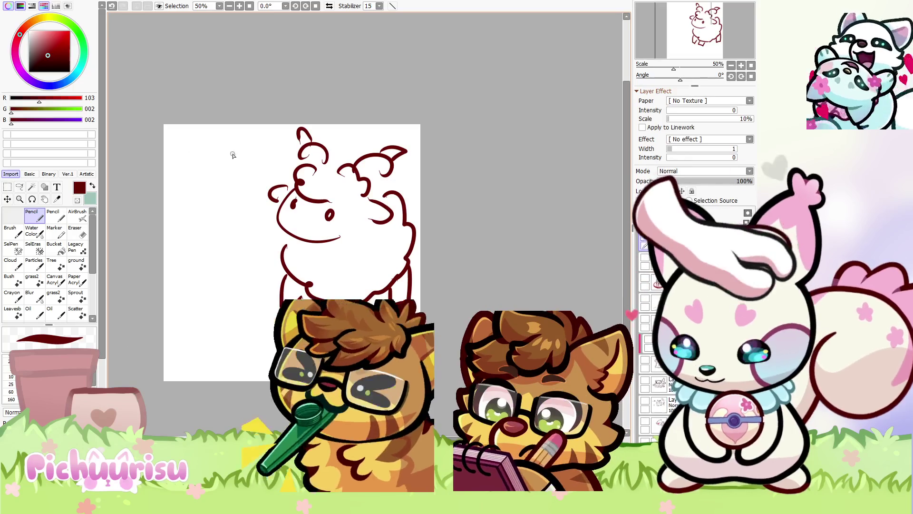
# Shrink the sheep toward the lower right, move it higher, then start a second sheep's head arc
pyautogui.hotkey('ctrl', 't')
pyautogui.moveTo(264, 126); pyautogui.dragTo(319, 196)
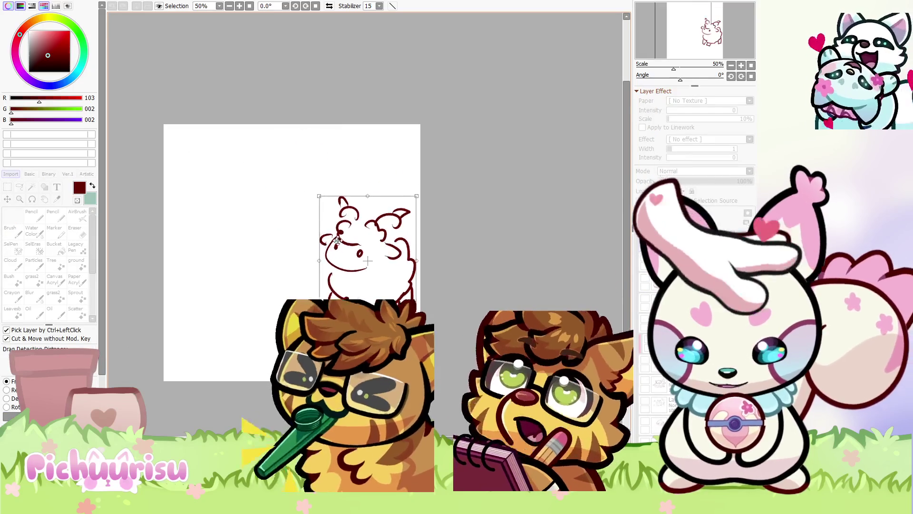
pyautogui.moveTo(336, 240); pyautogui.dragTo(336, 191)
pyautogui.press('Return')
pyautogui.moveTo(252, 217); pyautogui.dragTo(256, 174)
pyautogui.scroll(1, 279, 190)
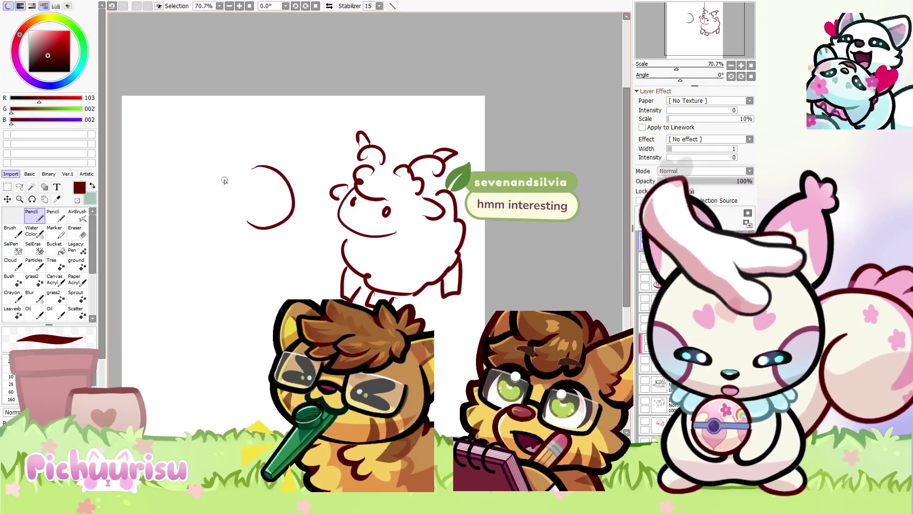
# Outline the left sheep's wavy wool curls and add its eye
pyautogui.moveTo(220, 166)
pyautogui.mouseDown()
pyautogui.moveTo(214, 226)
pyautogui.moveTo(223, 231)
pyautogui.mouseUp()
pyautogui.moveTo(299, 169)
pyautogui.mouseDown()
pyautogui.moveTo(316, 178)
pyautogui.moveTo(303, 219)
pyautogui.mouseUp()
pyautogui.moveTo(275, 164); pyautogui.dragTo(227, 176)
pyautogui.moveTo(283, 188)
pyautogui.mouseDown()
pyautogui.moveTo(287, 198)
pyautogui.moveTo(253, 212)
pyautogui.mouseUp()
pyautogui.moveTo(223, 142)
pyautogui.mouseDown()
pyautogui.moveTo(237, 166)
pyautogui.moveTo(190, 140)
pyautogui.moveTo(183, 164)
pyautogui.mouseUp()
pyautogui.moveTo(265, 142)
pyautogui.mouseDown()
pyautogui.moveTo(269, 128)
pyautogui.moveTo(300, 110)
pyautogui.mouseUp()
pyautogui.scroll(-1, 274, 125)
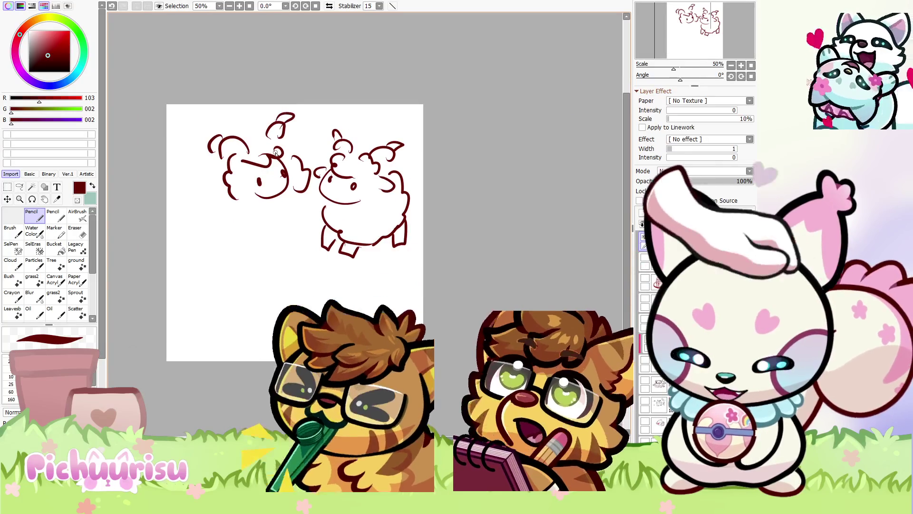
# Draw the left sheep's lower body, bottom line, legs and left side
pyautogui.moveTo(214, 176); pyautogui.dragTo(233, 233)
pyautogui.moveTo(294, 199)
pyautogui.mouseDown()
pyautogui.moveTo(287, 245)
pyautogui.moveTo(277, 247)
pyautogui.mouseUp()
pyautogui.moveTo(199, 222); pyautogui.dragTo(204, 242)
pyautogui.moveTo(208, 176); pyautogui.dragTo(193, 190)
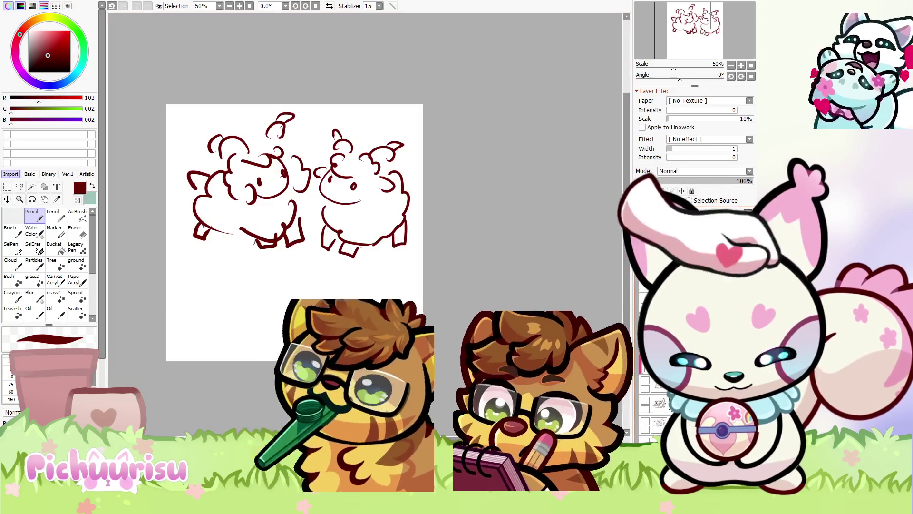
# Thicken the brush, pick a darker red, and shade both sheep's lower bellies
pyautogui.moveTo(314, 200)
pyautogui.mouseDown()
pyautogui.moveTo(347, 188)
pyautogui.moveTo(286, 190)
pyautogui.moveTo(304, 199)
pyautogui.mouseUp()
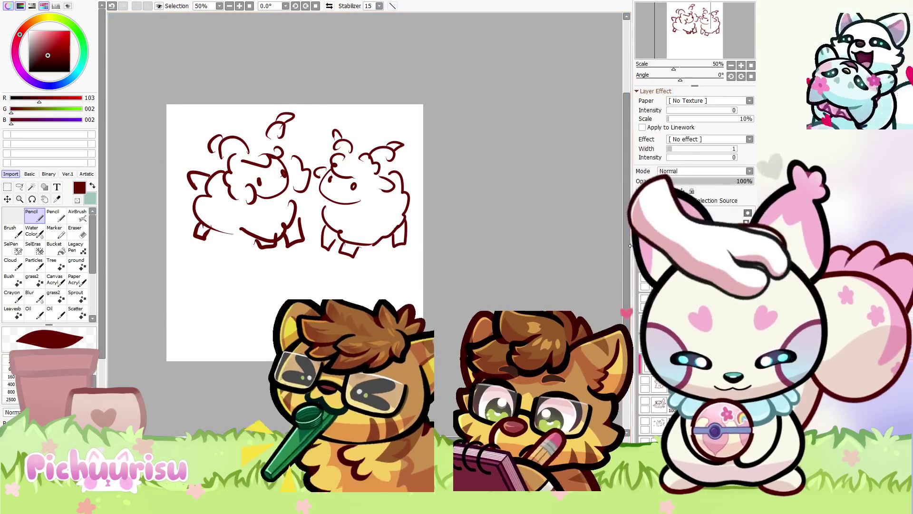
pyautogui.scroll(1, 224, 241)
pyautogui.click(43, 63)
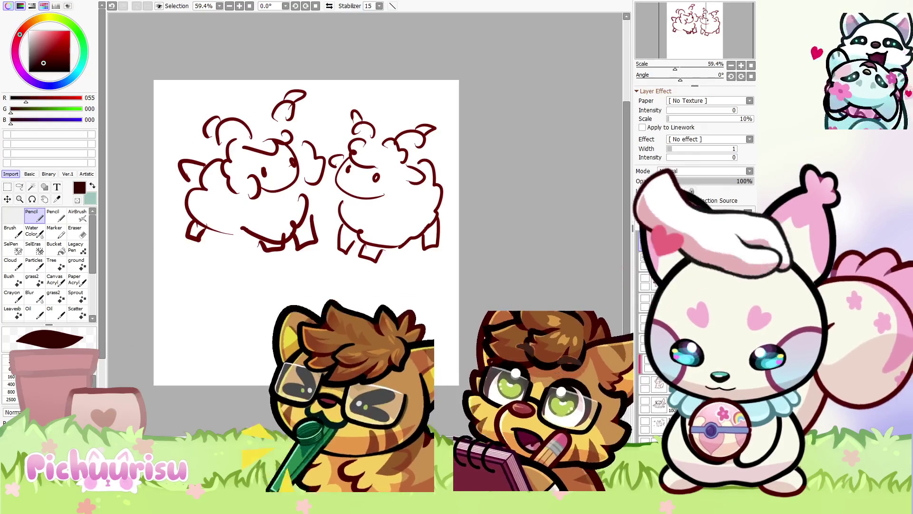
pyautogui.scroll(1, 265, 133)
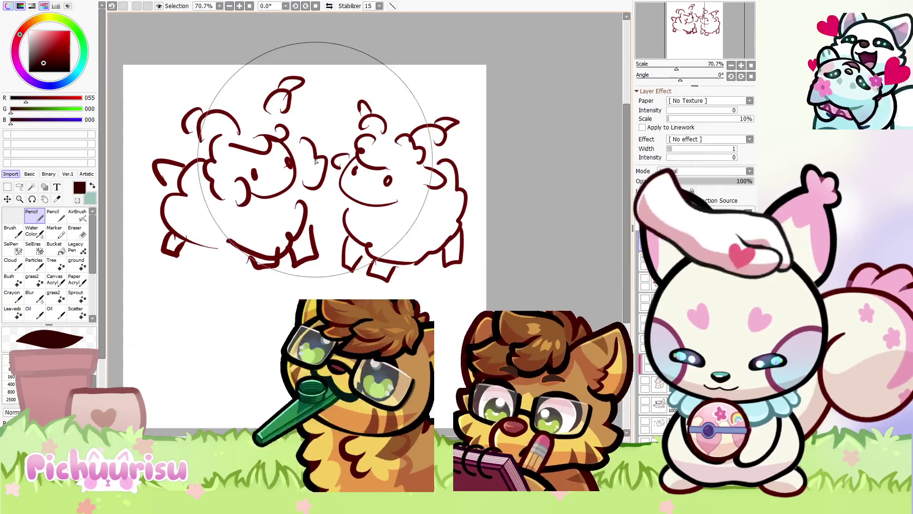
pyautogui.scroll(-1, 214, 232)
pyautogui.moveTo(188, 244); pyautogui.dragTo(224, 250)
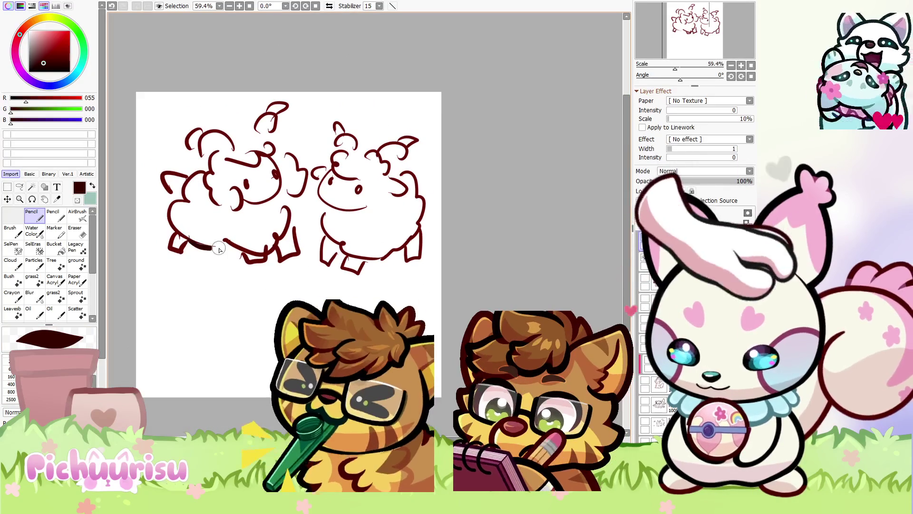
pyautogui.moveTo(285, 198); pyautogui.dragTo(300, 218)
pyautogui.scroll(-2, 238, 200)
pyautogui.scroll(2, 237, 200)
pyautogui.moveTo(200, 224)
pyautogui.mouseDown()
pyautogui.moveTo(216, 241)
pyautogui.moveTo(245, 244)
pyautogui.moveTo(223, 236)
pyautogui.mouseUp()
pyautogui.scroll(-2, 226, 217)
pyautogui.scroll(4, 226, 218)
pyautogui.moveTo(333, 245); pyautogui.dragTo(356, 231)
pyautogui.scroll(-4, 363, 265)
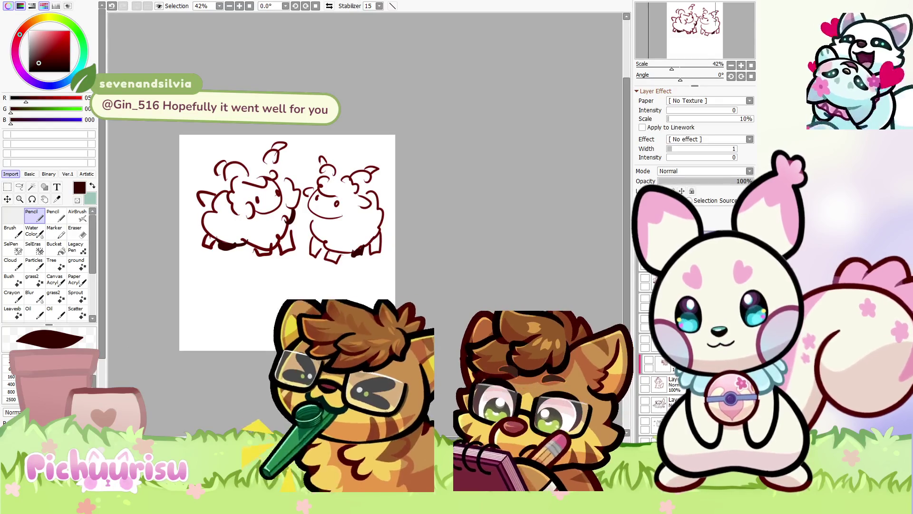
# Switch with Alt+Tab to the artist's VGen profile in the browser
pyautogui.hotkey('alt', 'Tab')
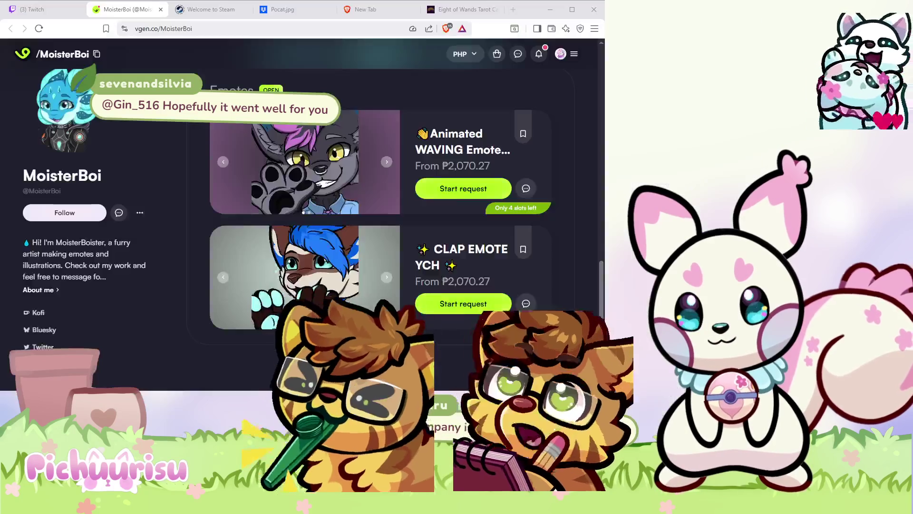
# Scroll the VGen profile's listings and close the tarot-card tab
pyautogui.scroll(10, 381, 229)
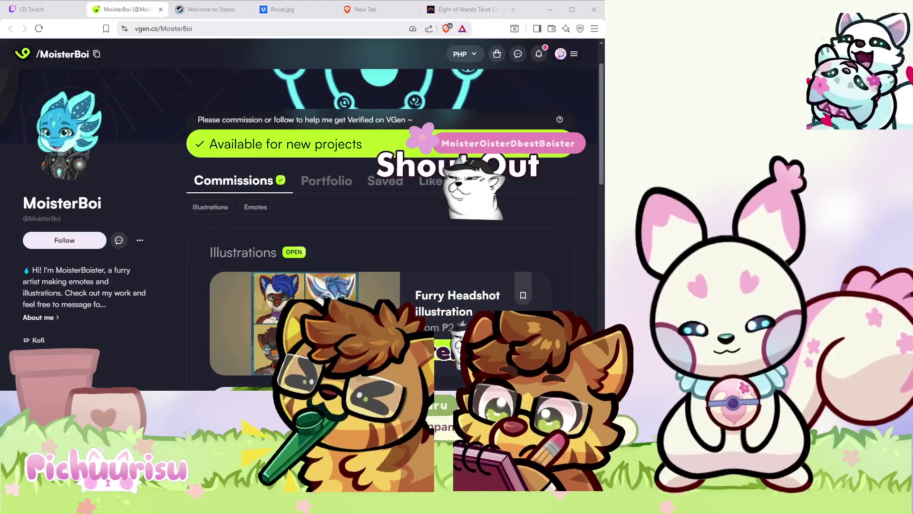
pyautogui.scroll(-8, 380, 229)
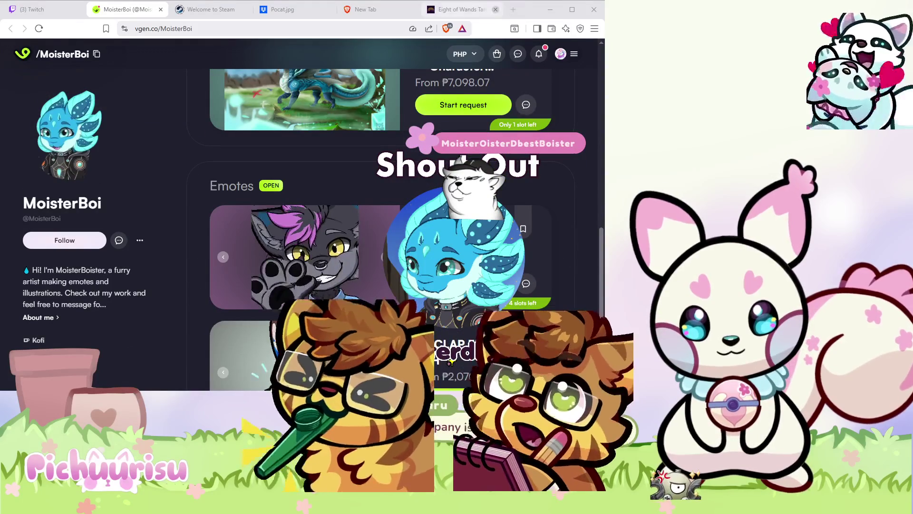
pyautogui.click(495, 9)
# Scroll through the Commissions and Emotes, then Alt+Tab back to the sheep canvas
pyautogui.scroll(-2, 304, 286)
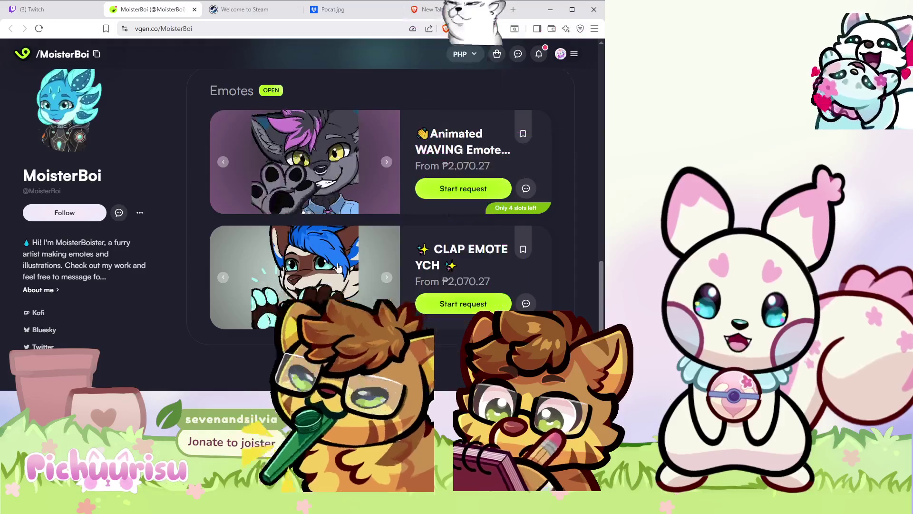
pyautogui.scroll(3, 339, 266)
pyautogui.scroll(3, 338, 267)
pyautogui.scroll(-4, 338, 267)
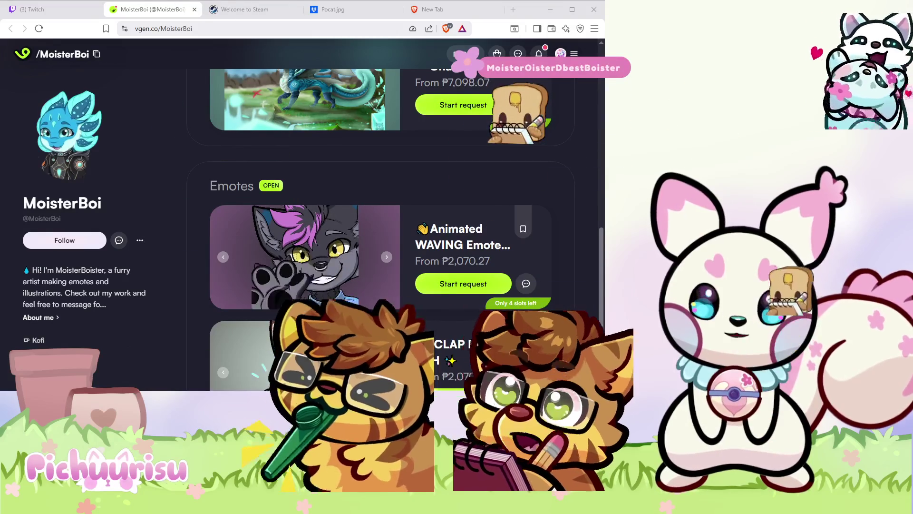
pyautogui.hotkey('alt', 'Tab')
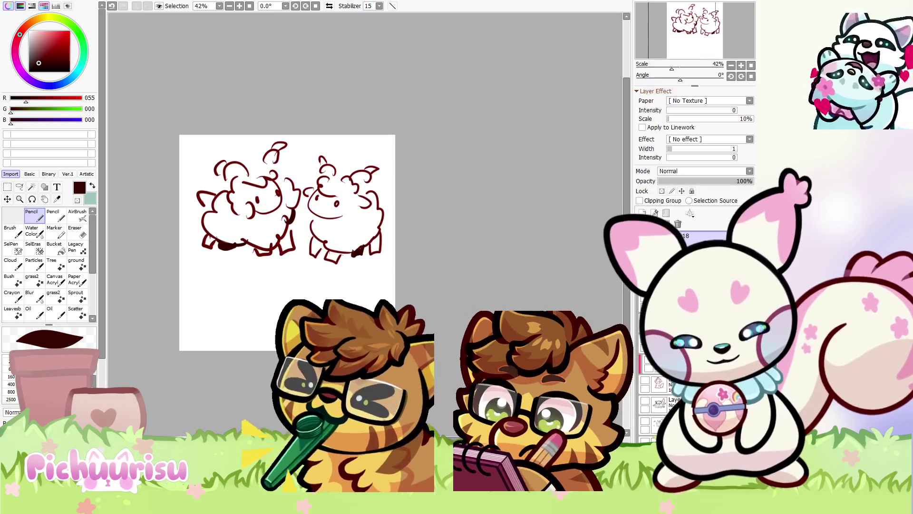
pyautogui.scroll(10, 295, 217)
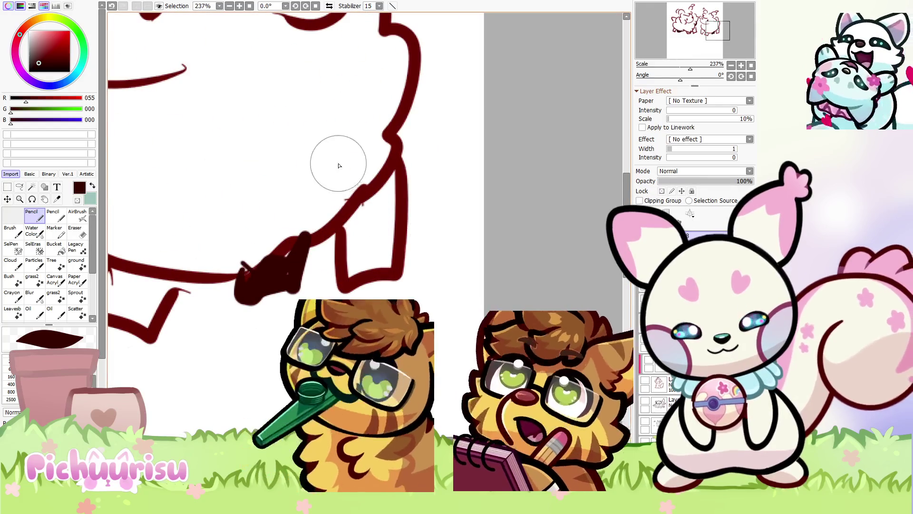
# Eyedrop white from the canvas and paint over the inner edge of the leg line
pyautogui.keyDown('alt'); pyautogui.click(339, 165); pyautogui.keyUp('alt')
pyautogui.moveTo(350, 147)
pyautogui.mouseDown()
pyautogui.moveTo(359, 163)
pyautogui.moveTo(316, 204)
pyautogui.moveTo(275, 220)
pyautogui.mouseUp()
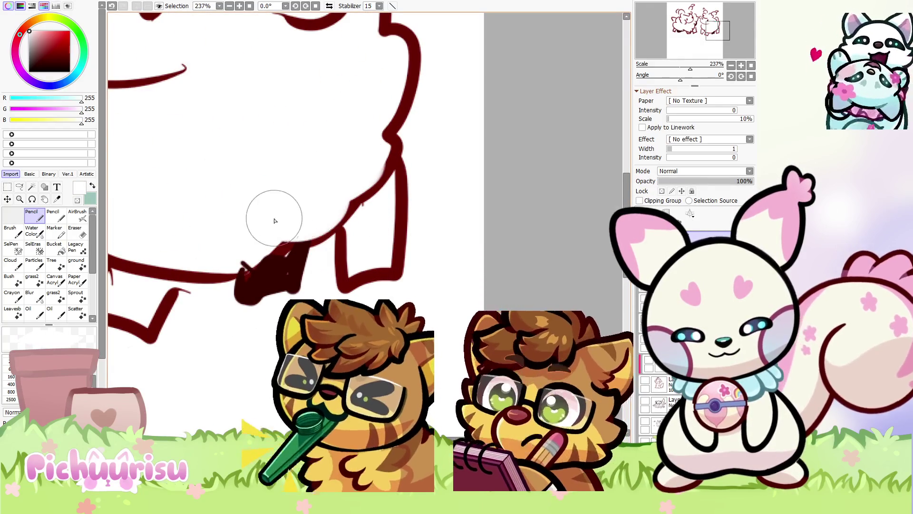
pyautogui.scroll(-10, 435, 332)
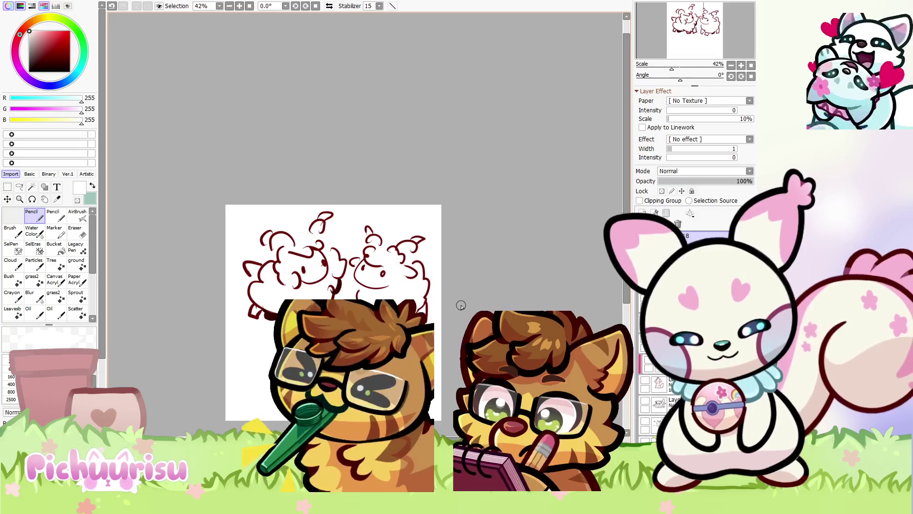
pyautogui.scroll(10, 301, 308)
# Eyedrop dark red, fill shading under the belly, then shrink the brush and trim the shadow's left edge
pyautogui.keyDown('alt'); pyautogui.click(203, 310); pyautogui.keyUp('alt')
pyautogui.moveTo(203, 309)
pyautogui.mouseDown()
pyautogui.moveTo(248, 327)
pyautogui.moveTo(359, 295)
pyautogui.mouseUp()
pyautogui.keyDown('alt'); pyautogui.click(363, 221); pyautogui.keyUp('alt')
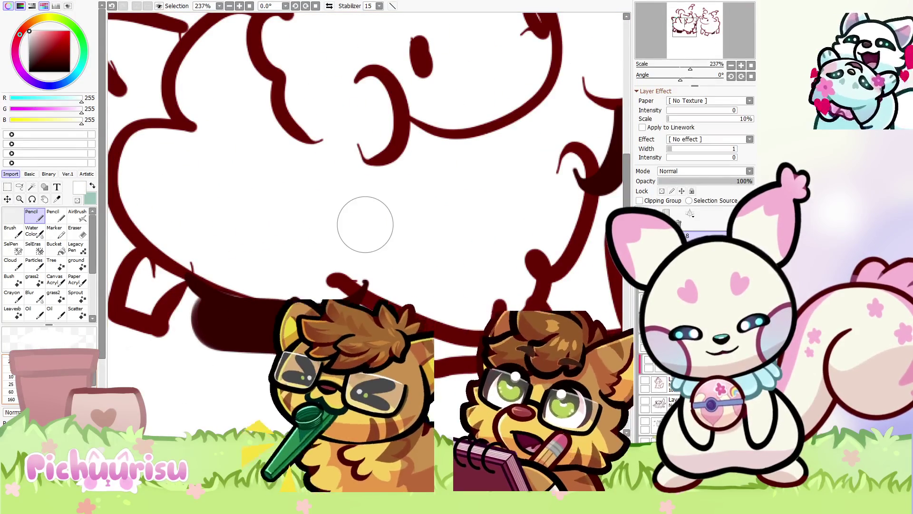
pyautogui.scroll(3, 156, 341)
pyautogui.press('[')
pyautogui.press('[')
pyautogui.press('[')
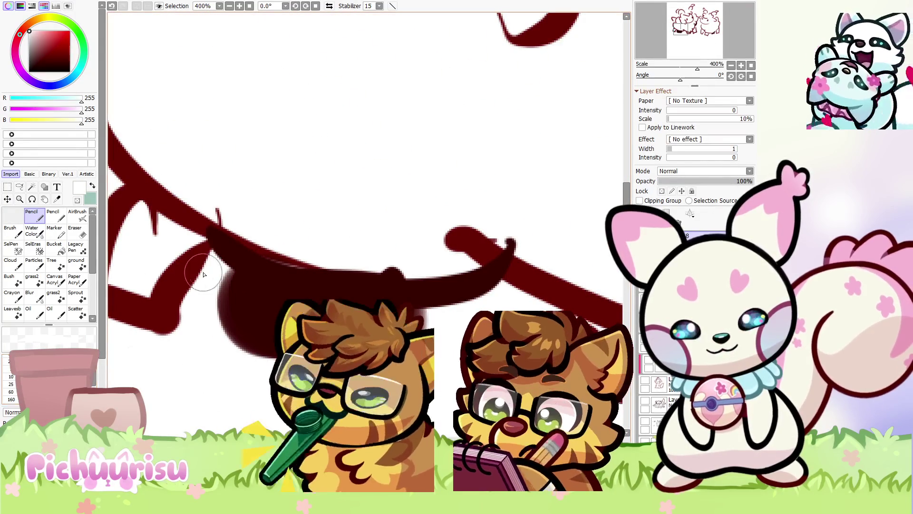
pyautogui.moveTo(211, 272); pyautogui.dragTo(222, 366)
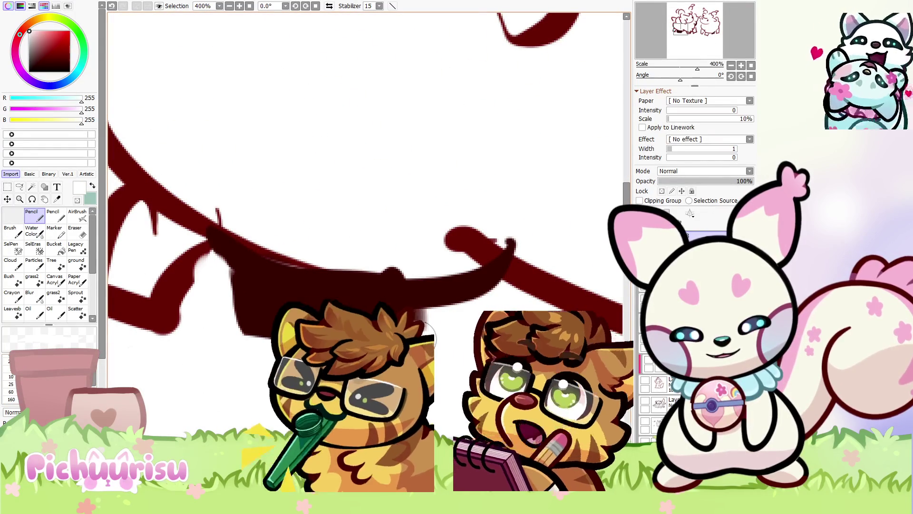
pyautogui.scroll(-15, 281, 304)
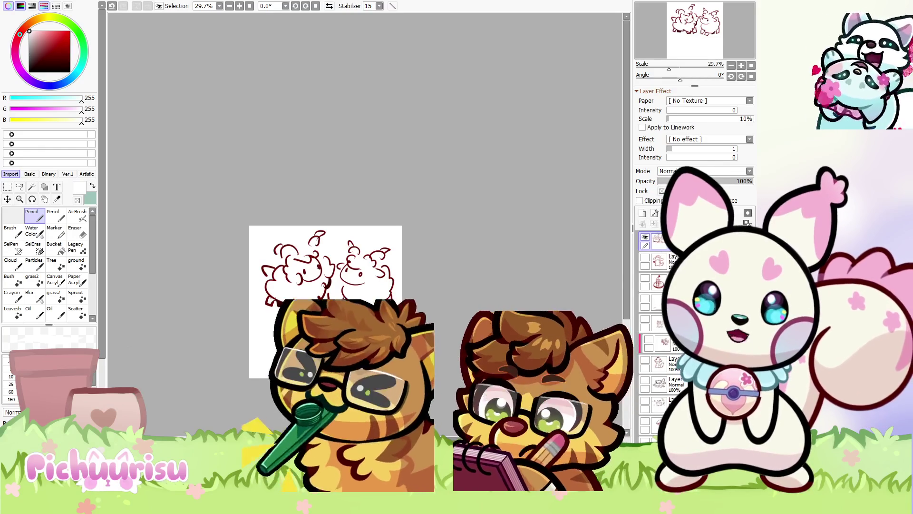
# Zoom in and eyedrop the dark red line colour from the sheep sketch
pyautogui.scroll(3, 394, 294)
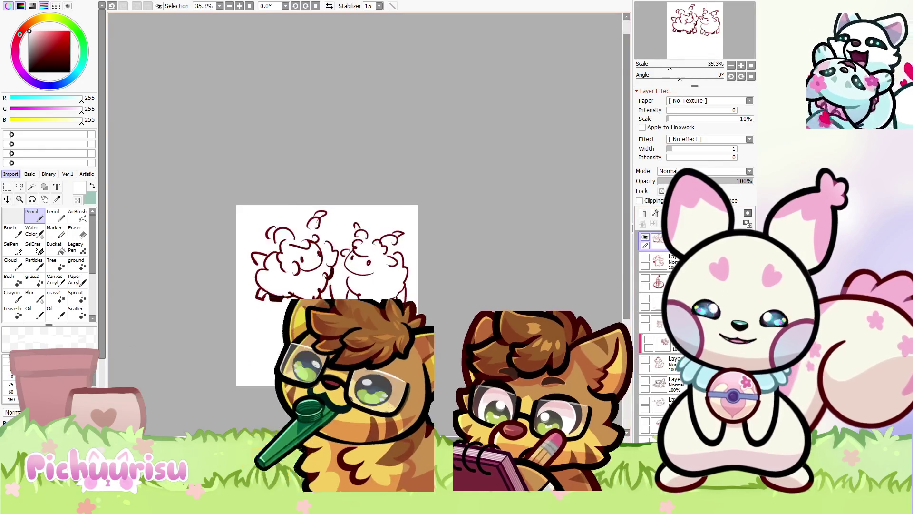
pyautogui.scroll(5, 393, 294)
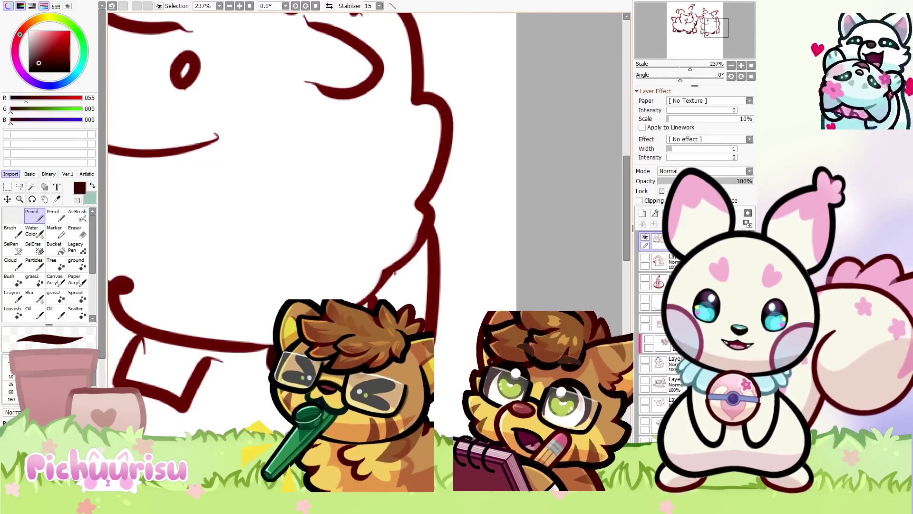
pyautogui.keyDown('alt'); pyautogui.click(394, 294); pyautogui.keyUp('alt')
pyautogui.scroll(-6, 332, 288)
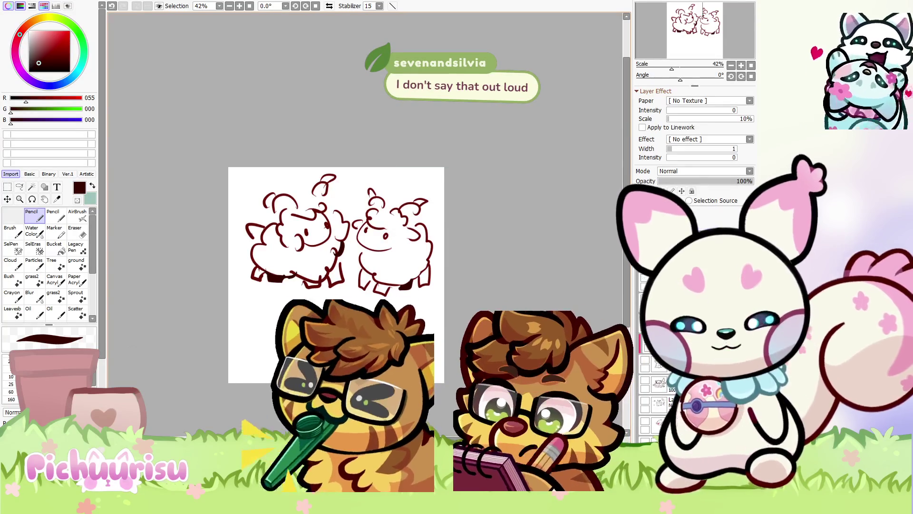
pyautogui.scroll(6, 390, 257)
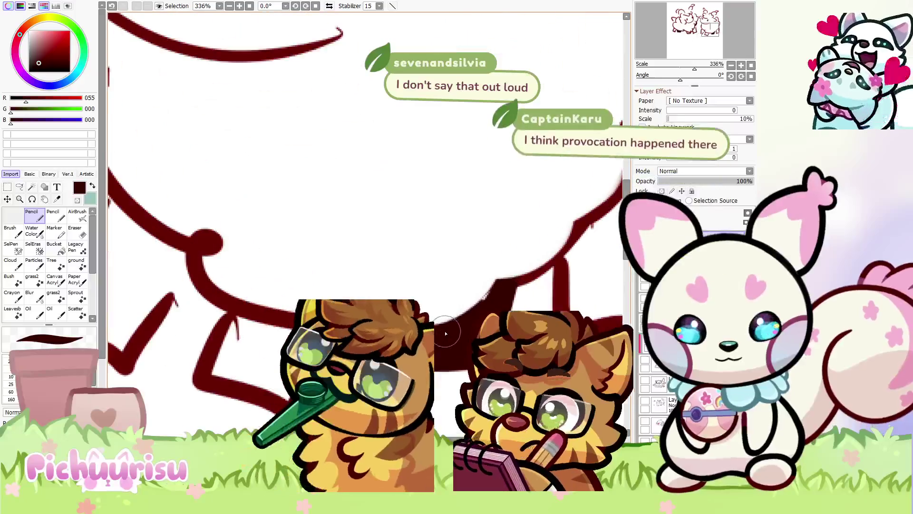
# Zoom into the right sheep, then reset the view to 100% with Ctrl+0
pyautogui.scroll(3, 445, 333)
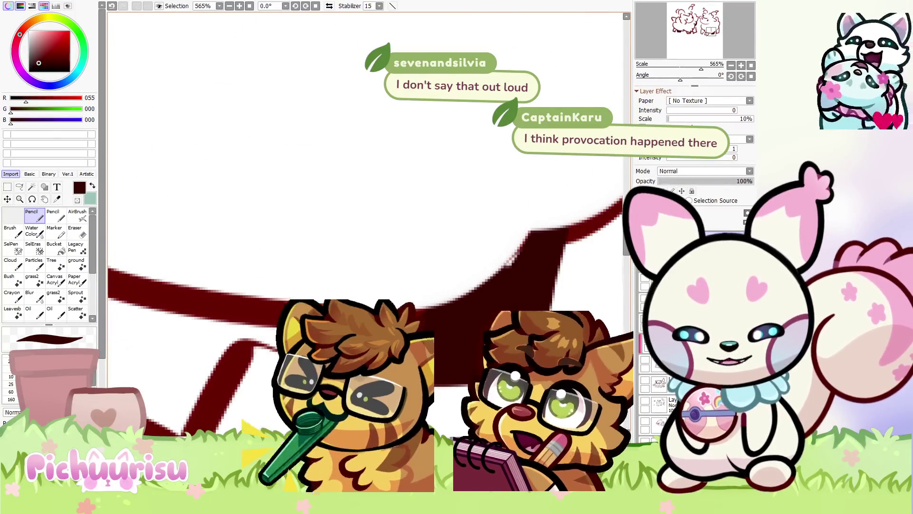
pyautogui.hotkey('ctrl', '0')
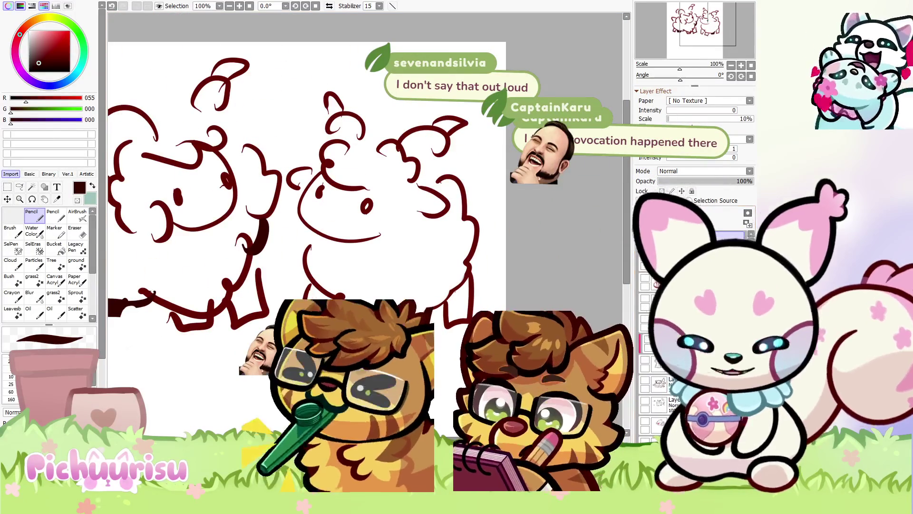